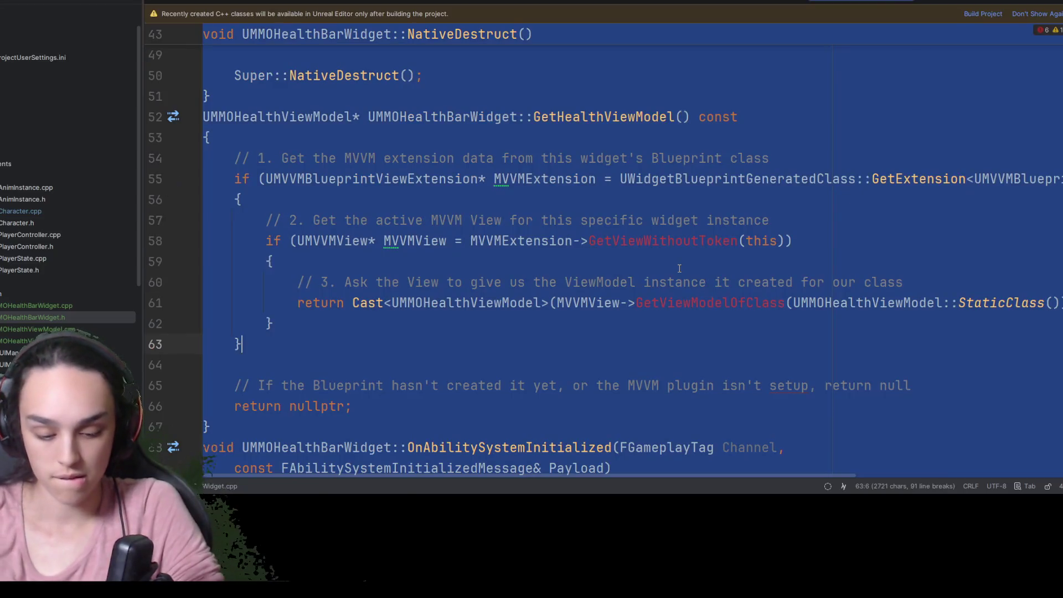
Put the caret on the GetViewModel call to inspect UMVVMView::GetViewModel's definition
scroll(690, 367, up, 15)
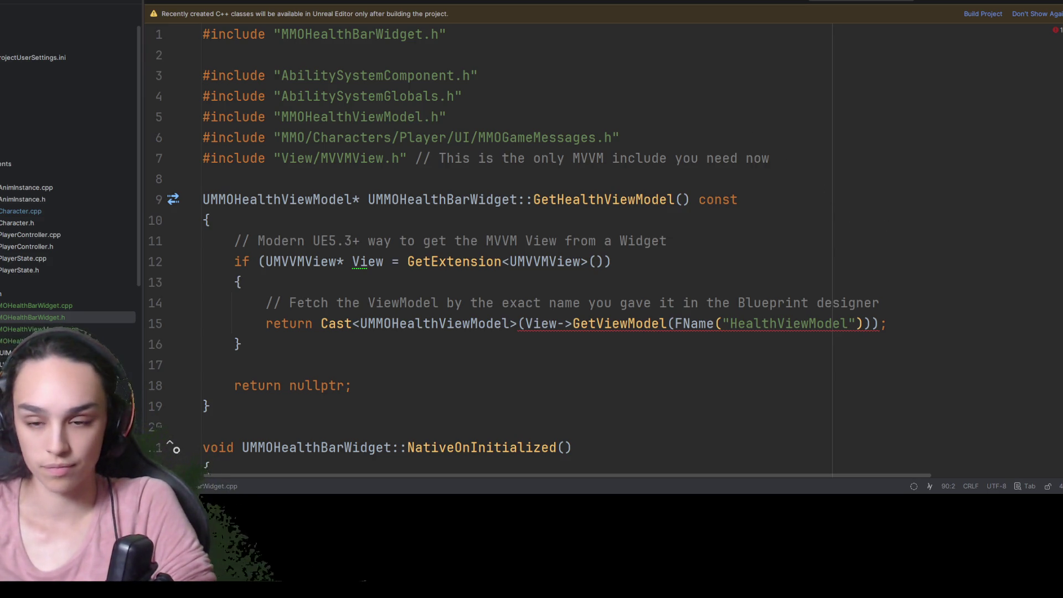
click(637, 343)
click(637, 327)
ctrl+click(639, 331)
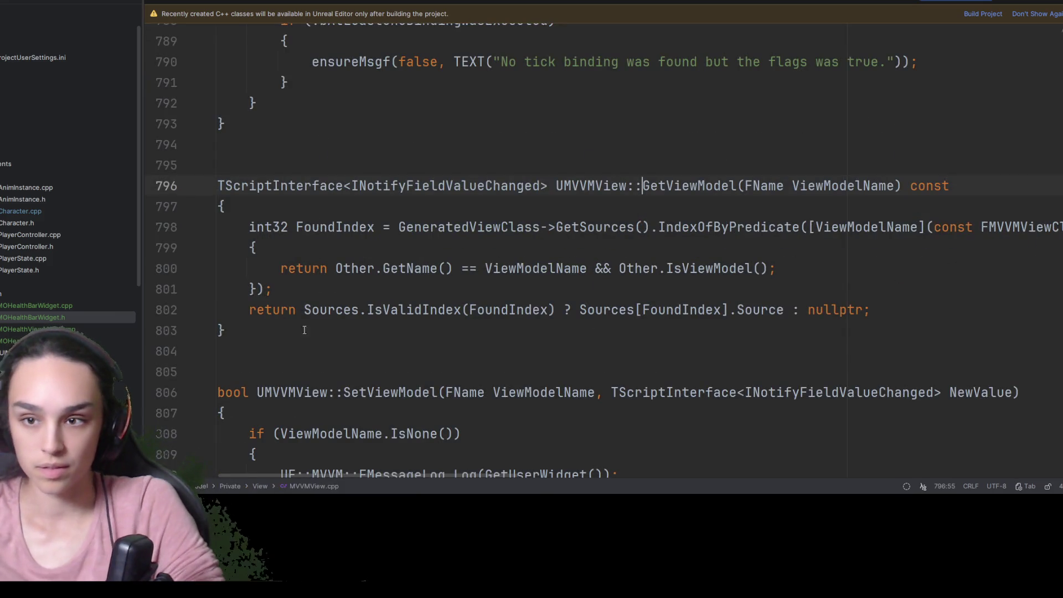
mouse_move(226, 294)
mouse_down()
mouse_move(138, 164)
mouse_move(146, 186)
mouse_up()
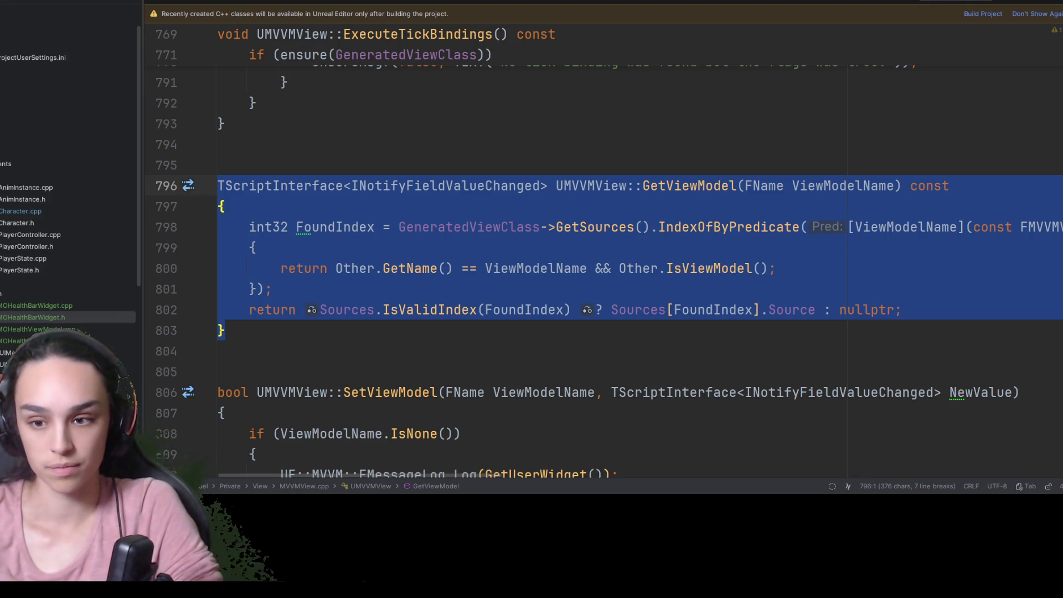
double_click(54, 308)
scroll(464, 331, down, 5)
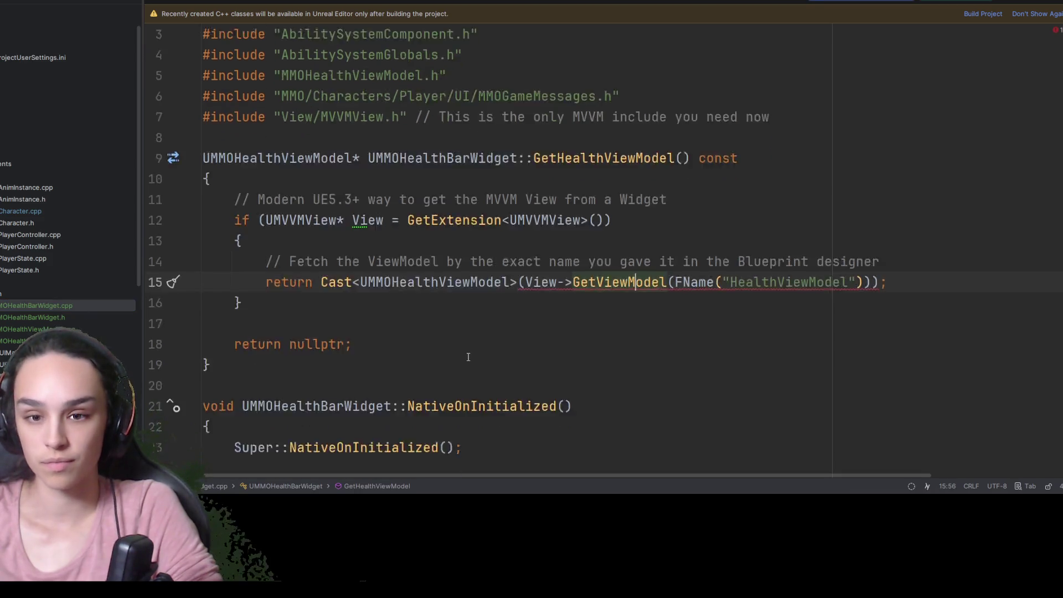
scroll(464, 332, down, 4)
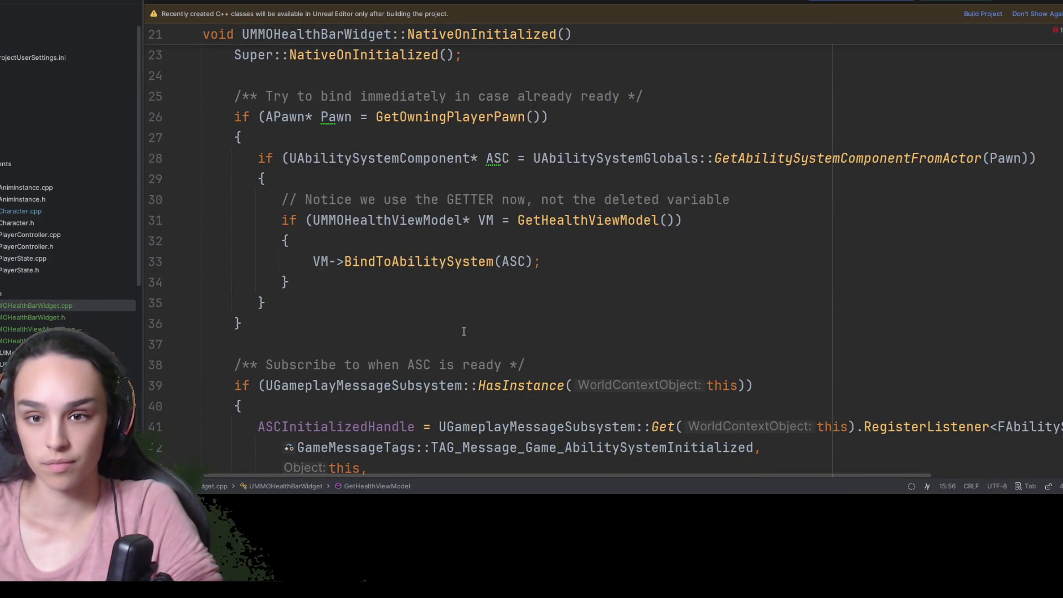
scroll(464, 331, down, 15)
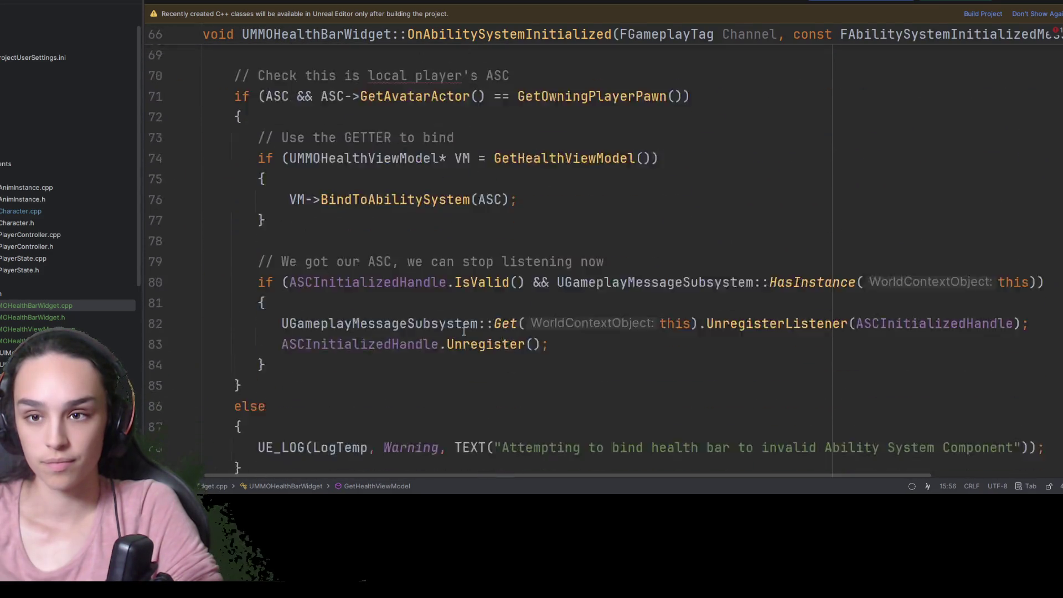
scroll(464, 331, up, 20)
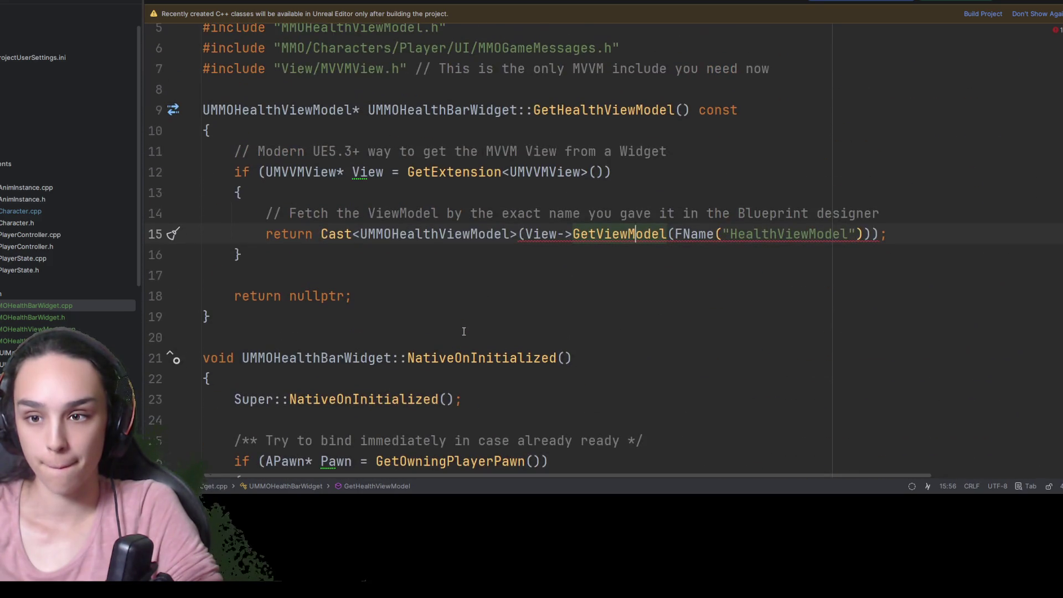
Copy the whole MVVMView header and review UMMOHealthViewModel.cpp
ctrl+click(313, 172)
click(557, 289)
key(ctrl+a)
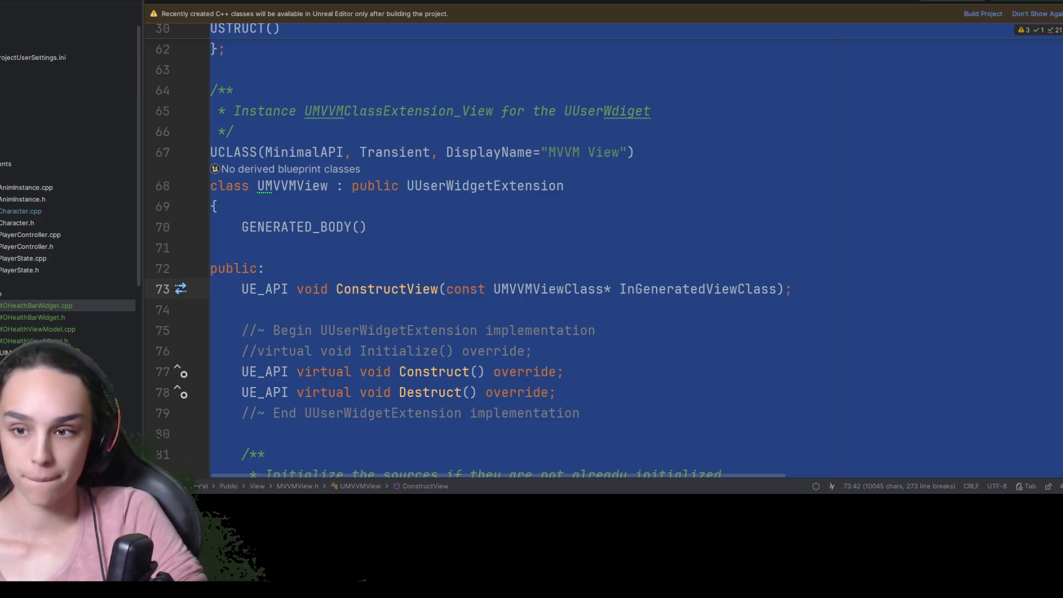
click(643, 5)
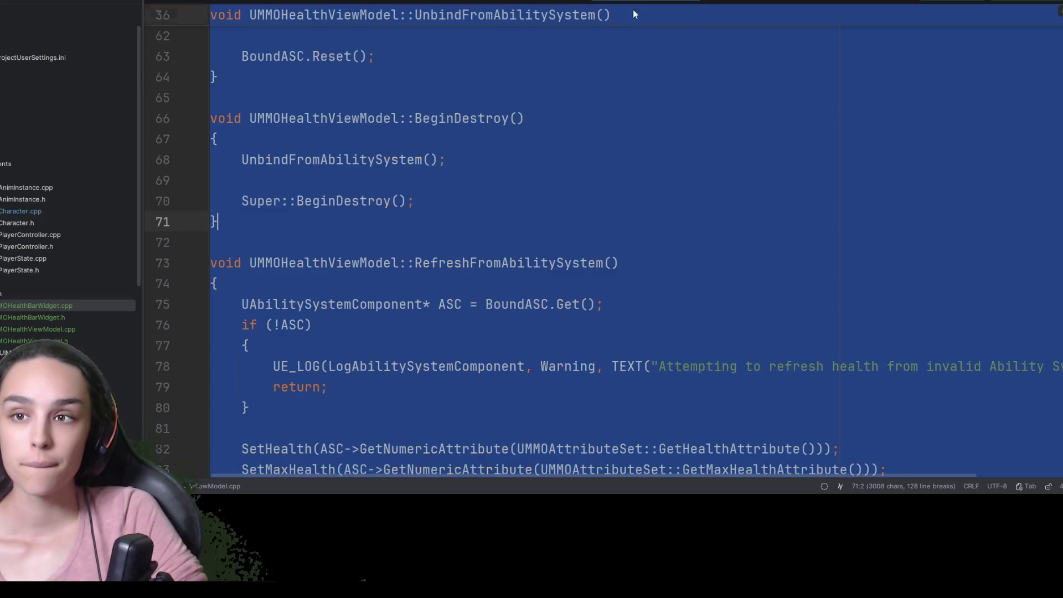
key(Down)
scroll(720, 3, up, 10)
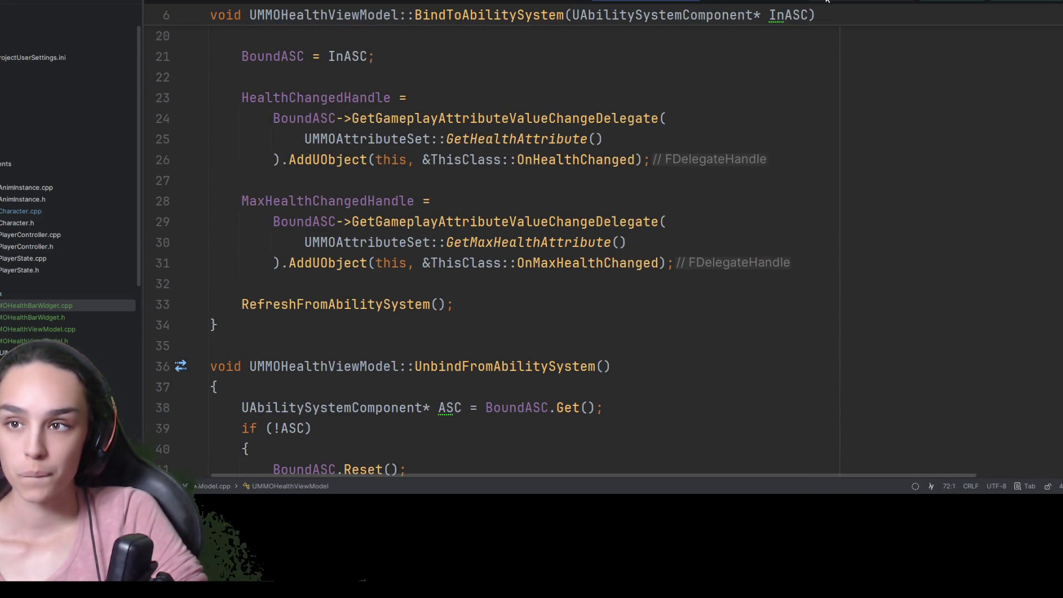
Replace GetHealthViewModel with the version that calls GetObject() before casting to UMMOHealthViewModel
click(824, 1)
key(ctrl+w)
key(ctrl+alt+l)
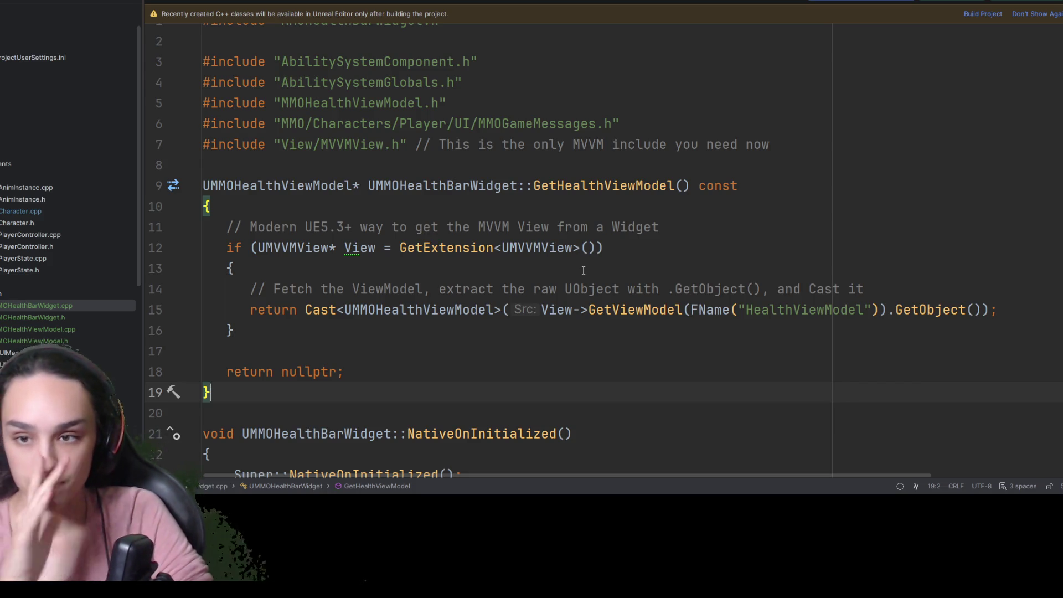
Delete 'Modern UE5.3+ way to' so the comment reads 'get the MVVM View from a Widget'
drag(405, 229, 250, 228)
key(BackSpace)
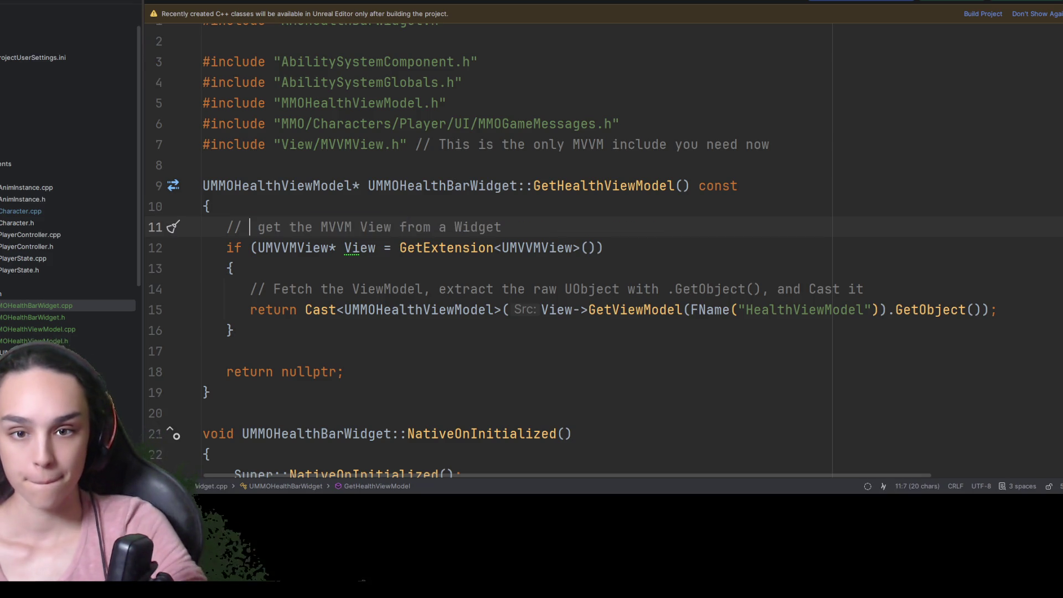
key(Delete)
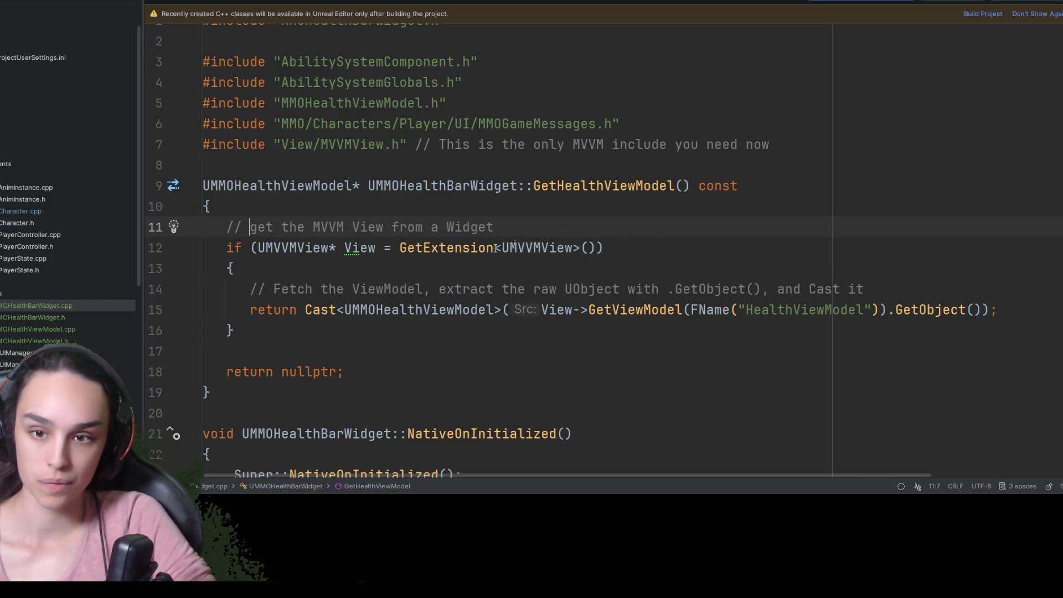
click(619, 231)
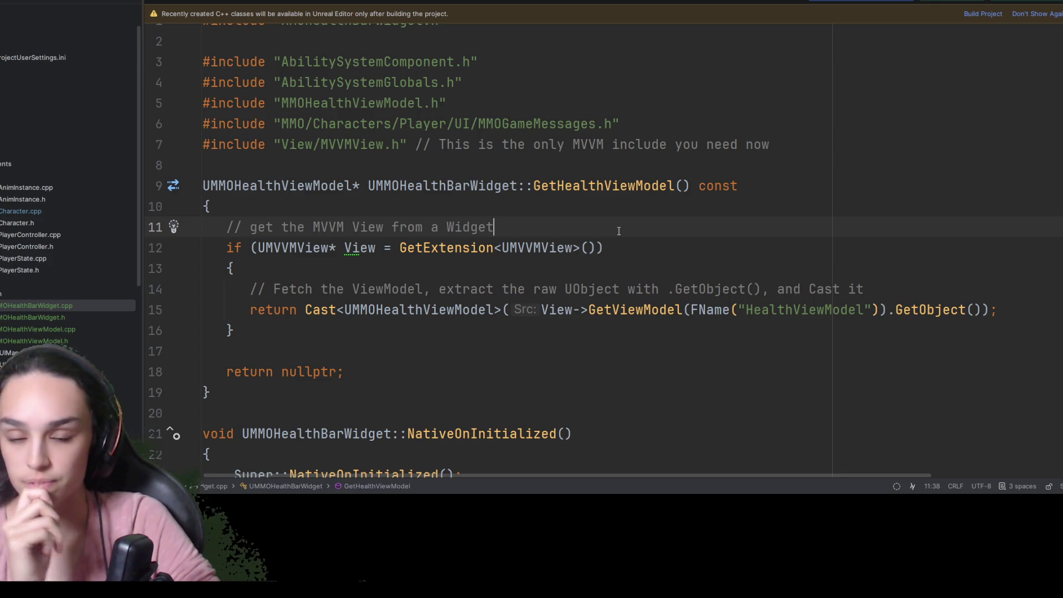
double_click(803, 310)
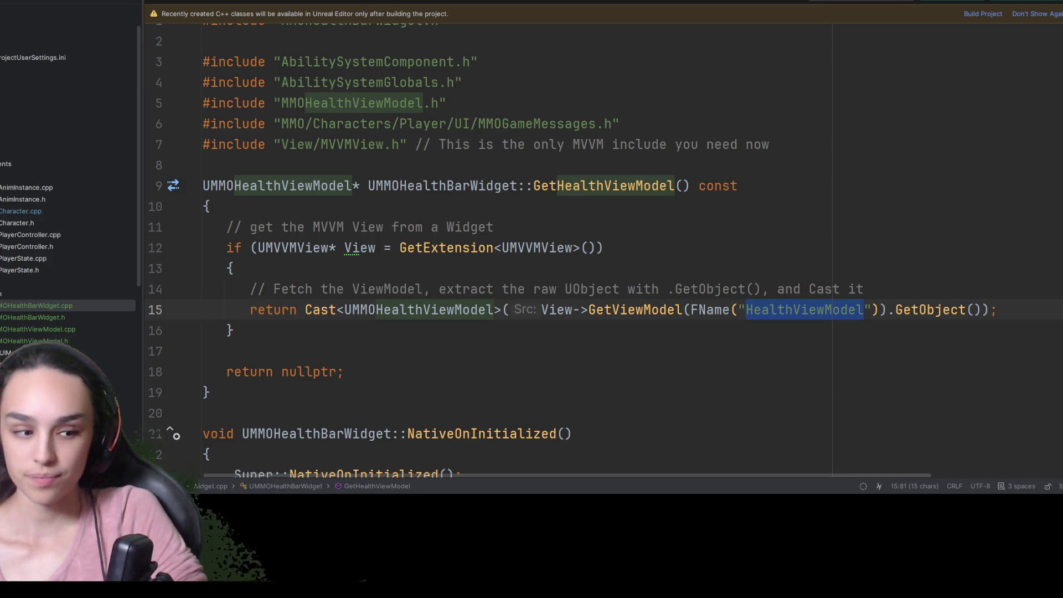
Delete the three 'Use the GETTER' comments from MMOHealthBarWidget.cpp
click(721, 289)
scroll(707, 283, down, 3)
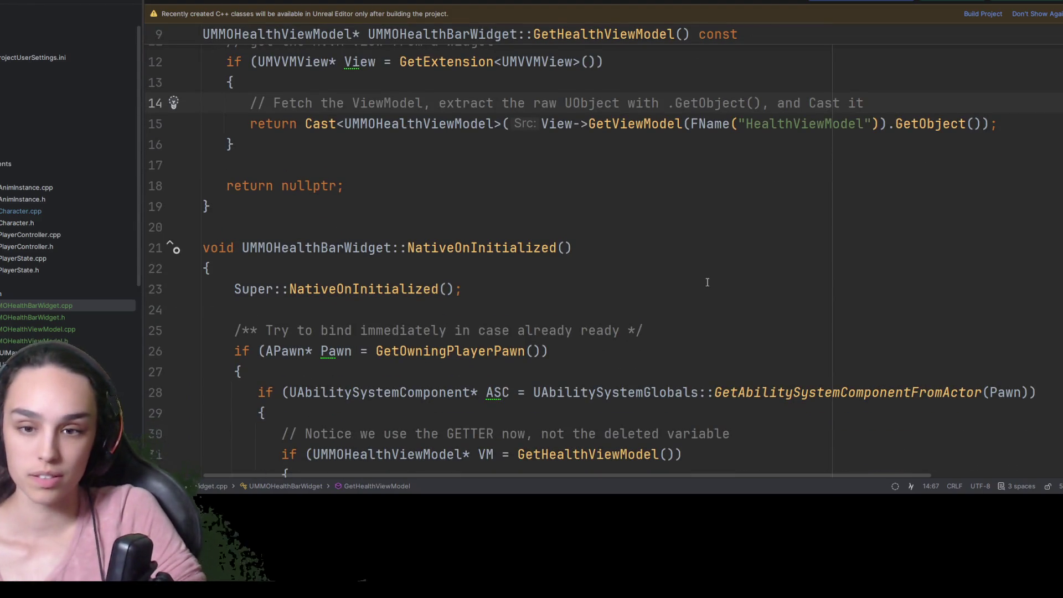
scroll(708, 282, down, 3)
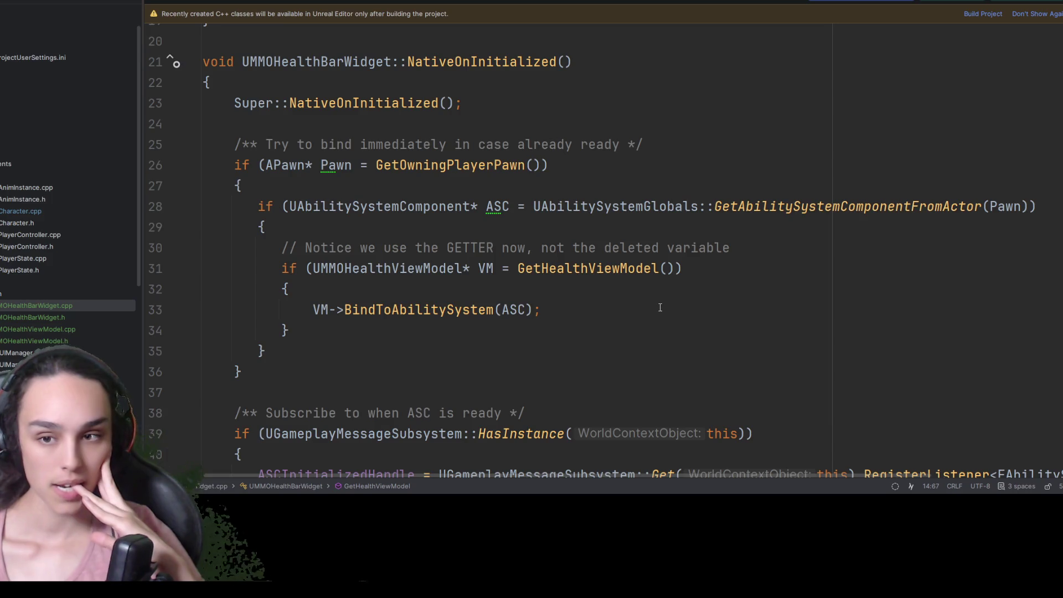
drag(752, 248, 115, 250)
key(BackSpace)
key(BackSpace)
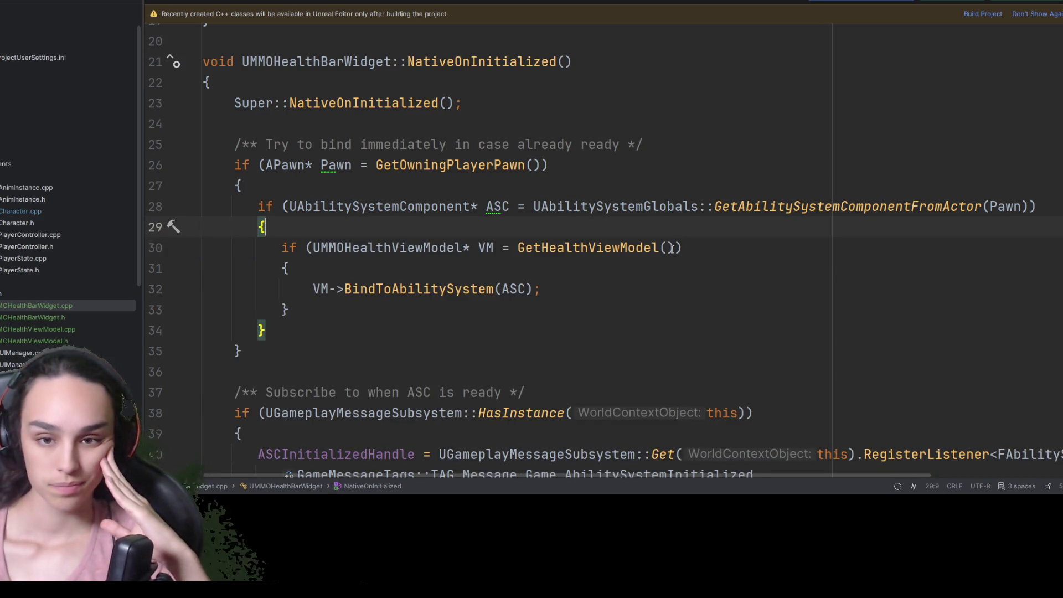
scroll(673, 247, down, 4)
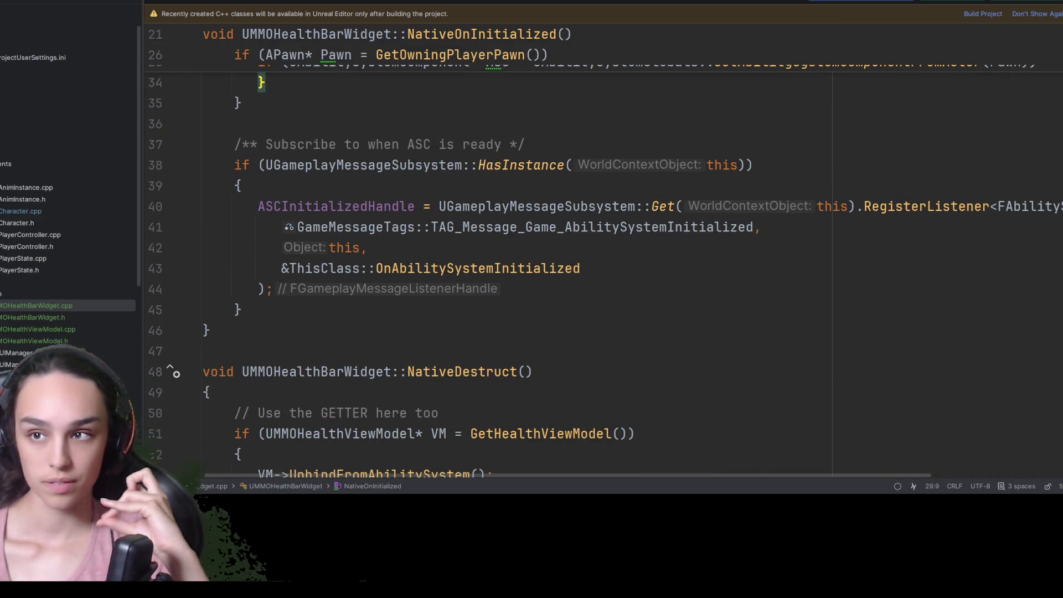
scroll(606, 270, down, 3)
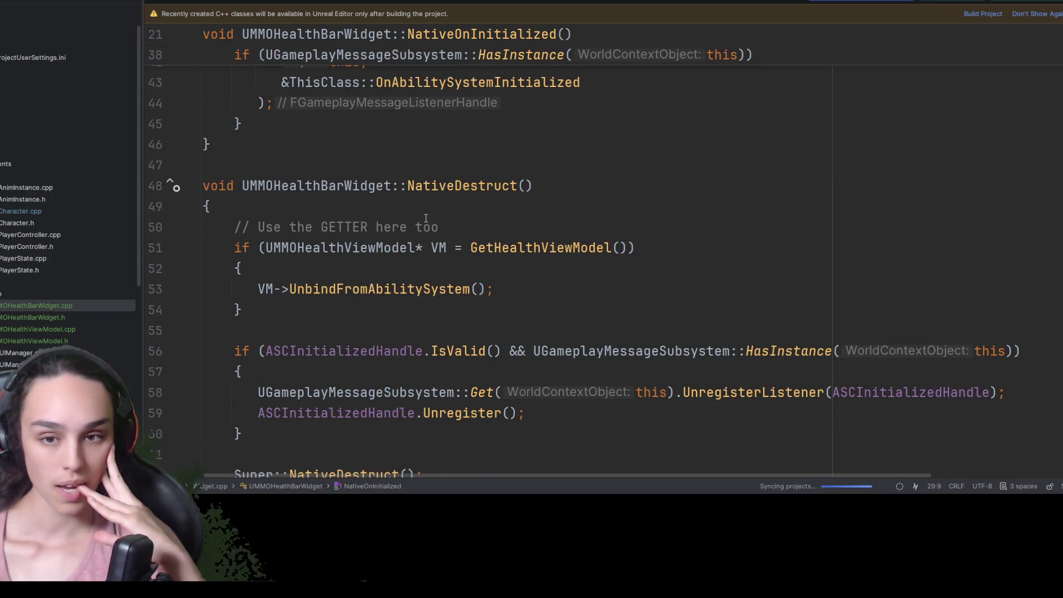
drag(439, 227, 118, 228)
key(BackSpace)
key(BackSpace)
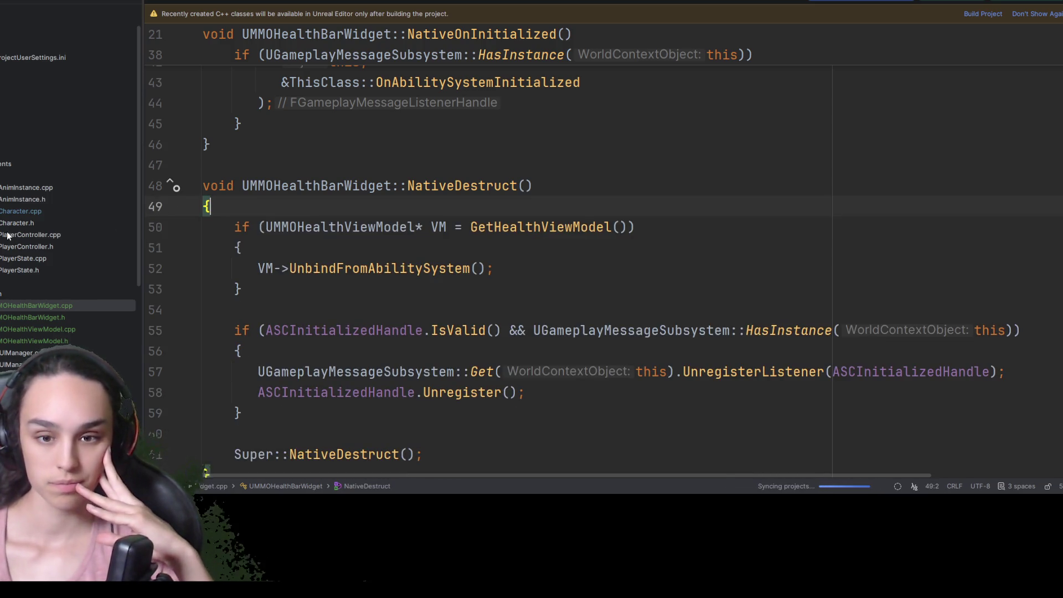
scroll(447, 195, down, 2)
scroll(447, 195, down, 8)
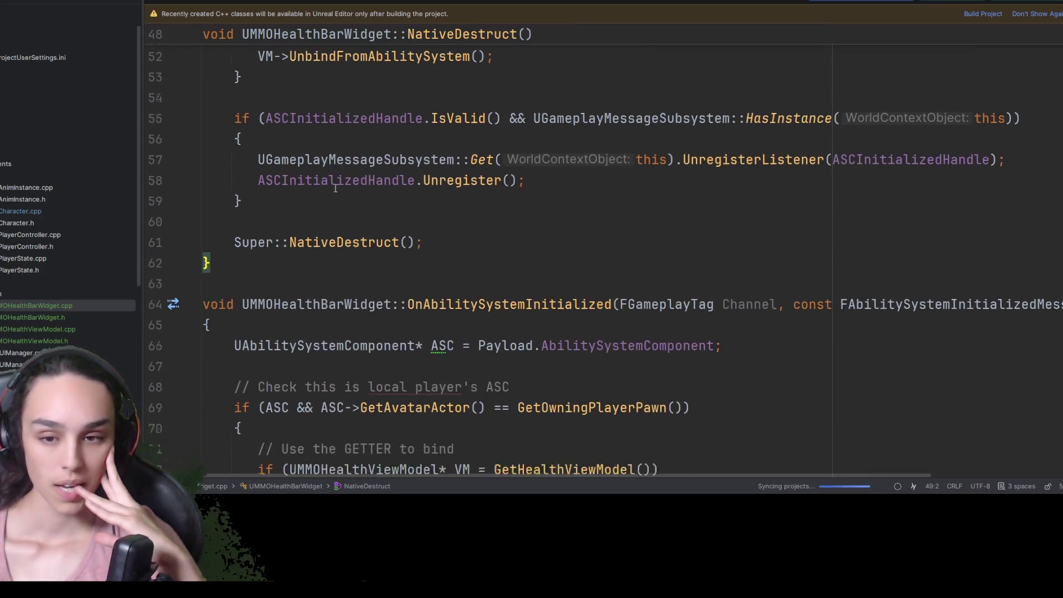
scroll(337, 188, up, 3)
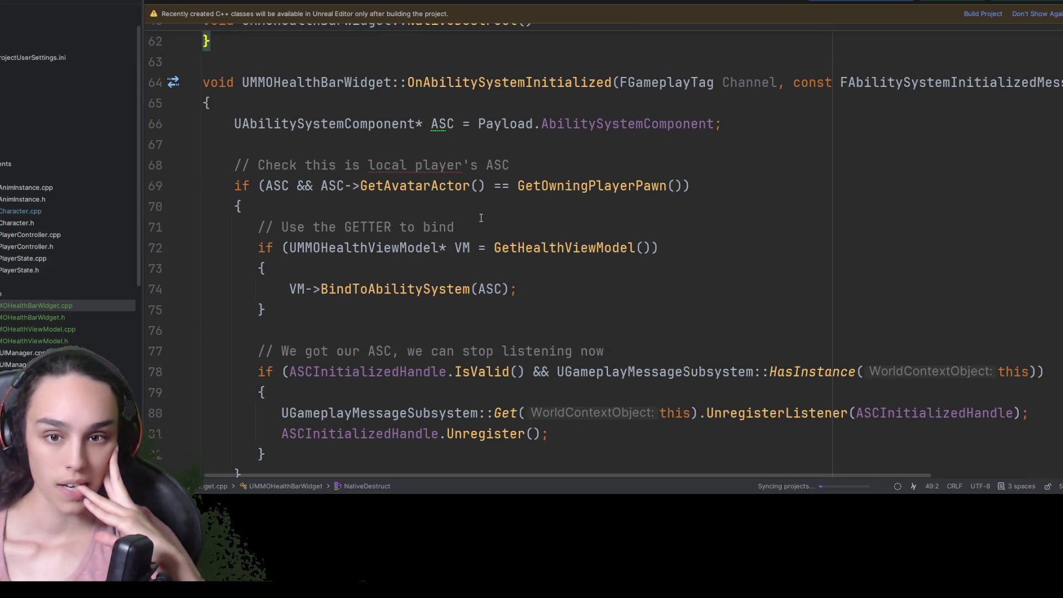
drag(454, 227, 118, 227)
key(BackSpace)
key(BackSpace)
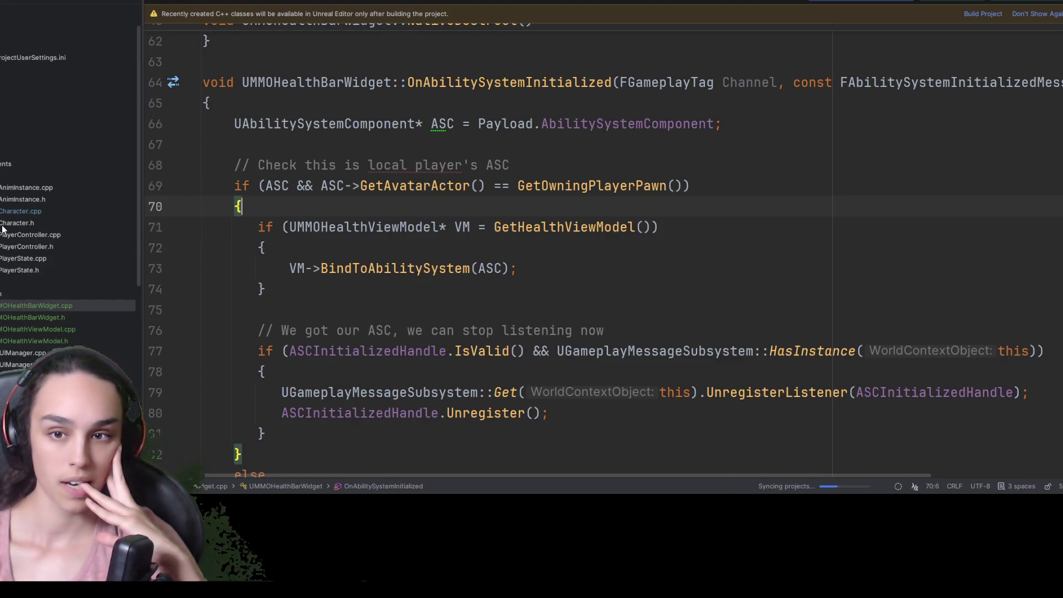
Remove the trailing comment from the View/MVVMView.h include line
scroll(556, 116, down, 4)
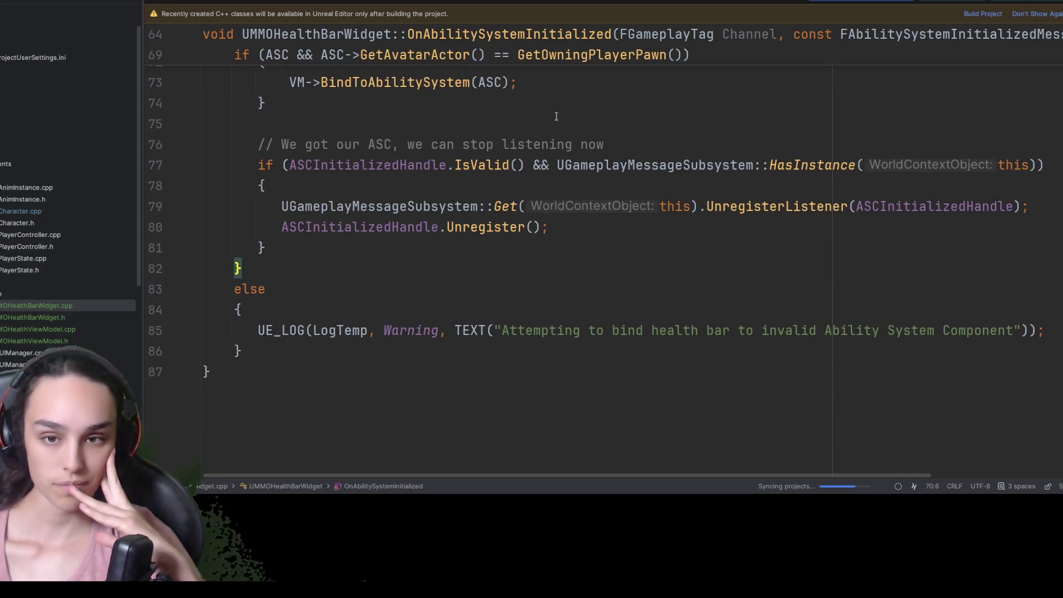
scroll(549, 120, up, 20)
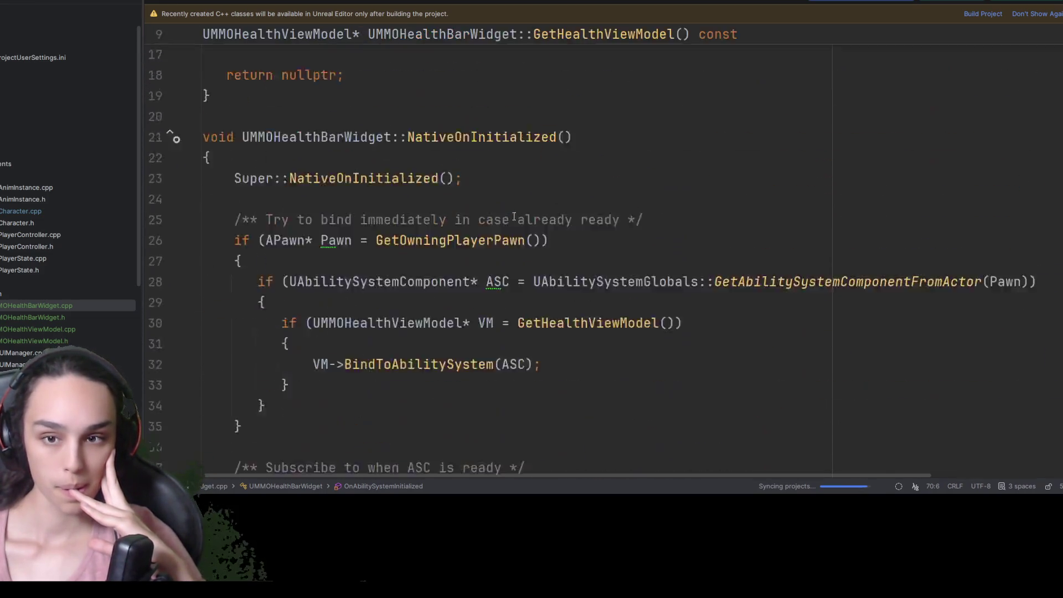
scroll(514, 216, down, 4)
scroll(514, 216, up, 4)
mouse_move(768, 158)
mouse_down()
mouse_move(425, 157)
mouse_move(403, 147)
mouse_up()
key(BackSpace)
key(BackSpace)
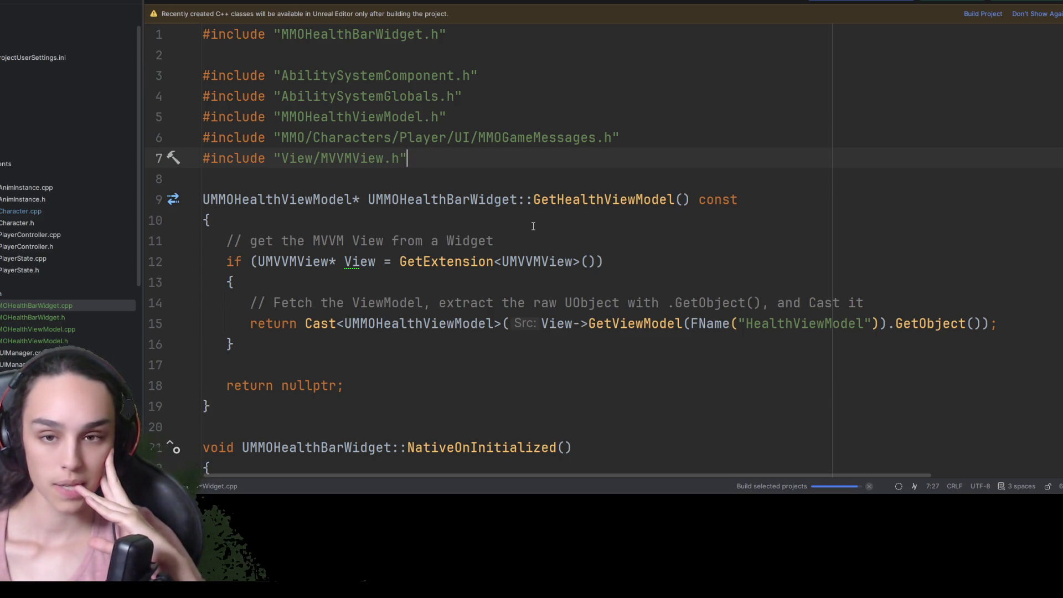
scroll(8, 187, up, 2)
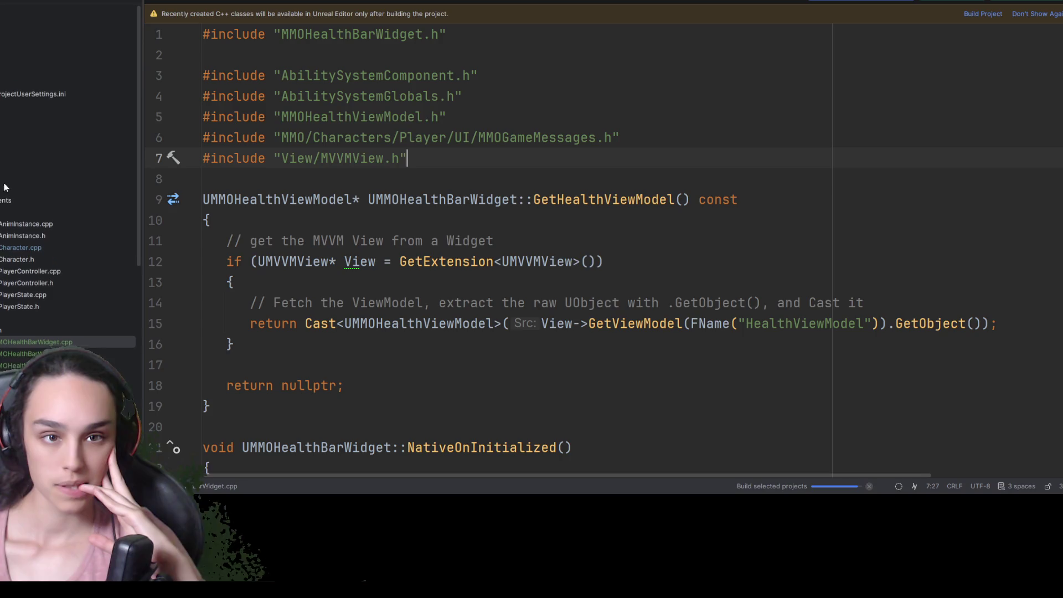
scroll(15, 256, down, 5)
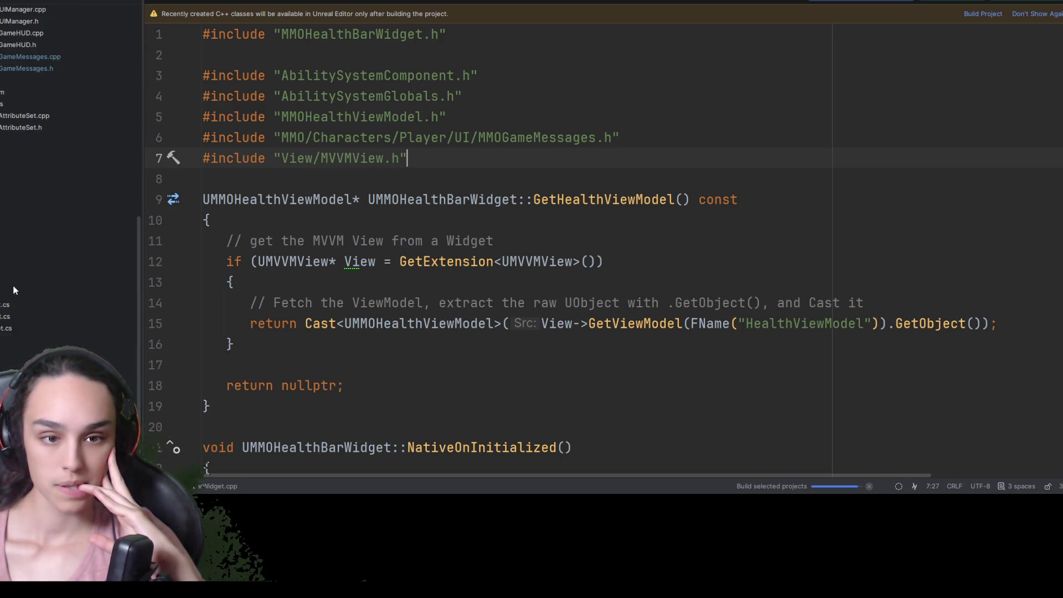
Delete the ModelViewViewModelBlueprint entry from MMO.Build.cs private dependencies, then go to MMOGameHUD.h
click(12, 281)
double_click(12, 280)
click(612, 284)
key(shift+Right)
key(shift+Right)
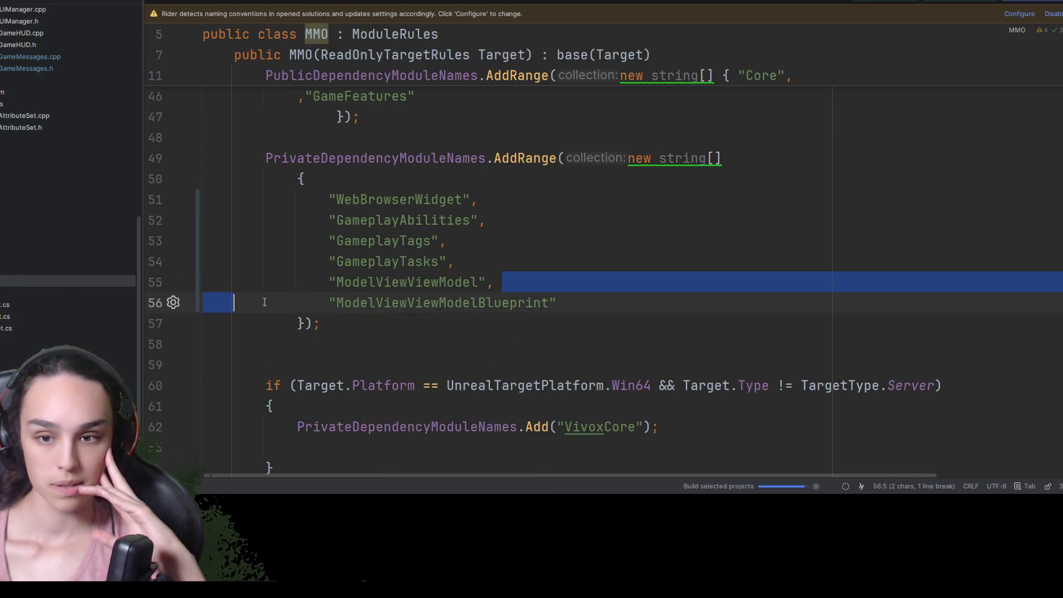
mouse_move(662, 301)
mouse_down()
mouse_move(189, 290)
mouse_move(171, 304)
mouse_up()
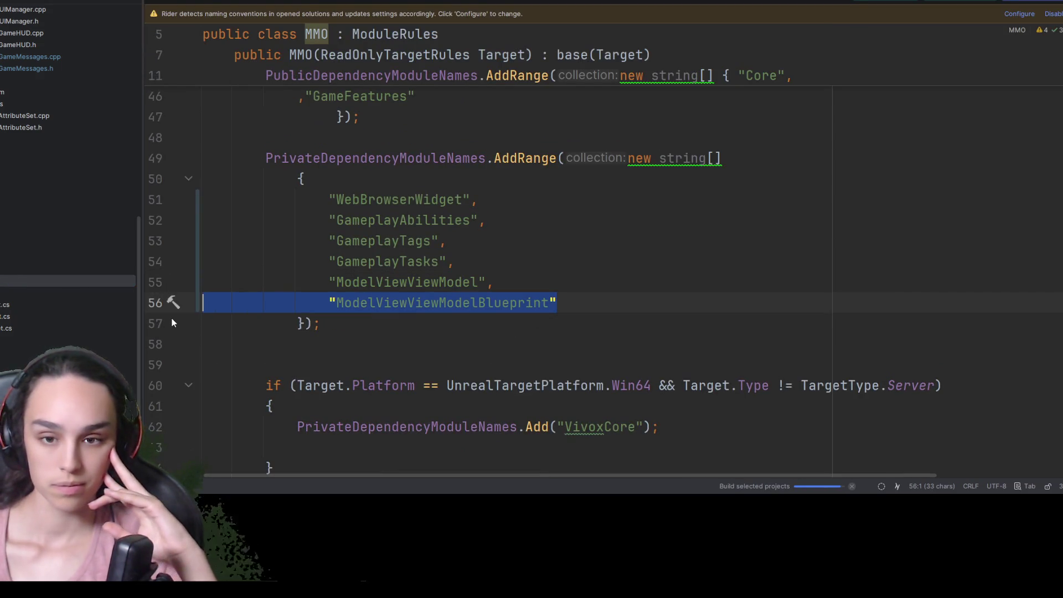
key(BackSpace)
key(BackSpace)
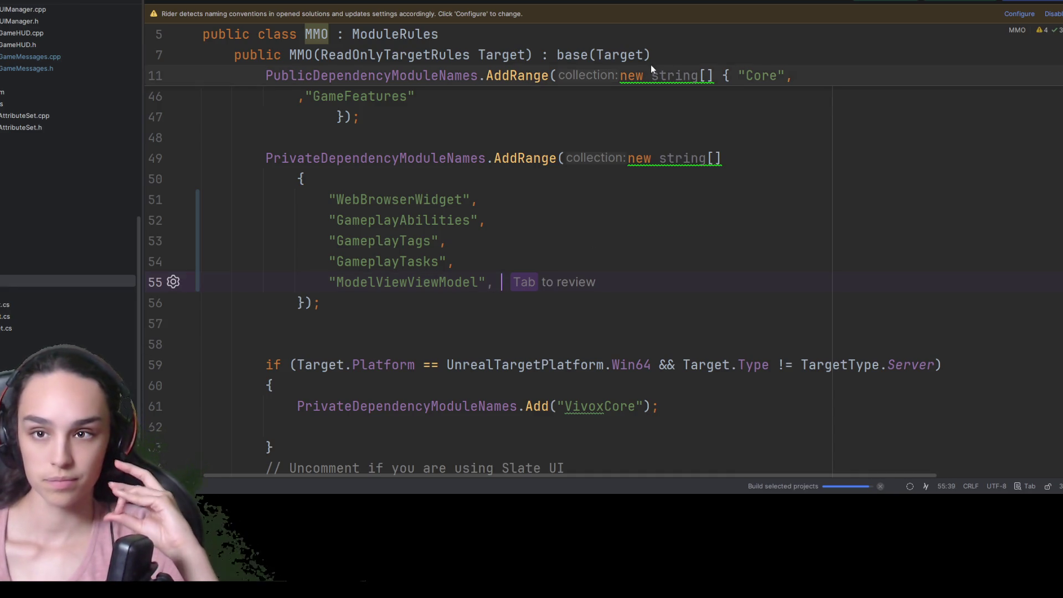
key(ctrl+Tab)
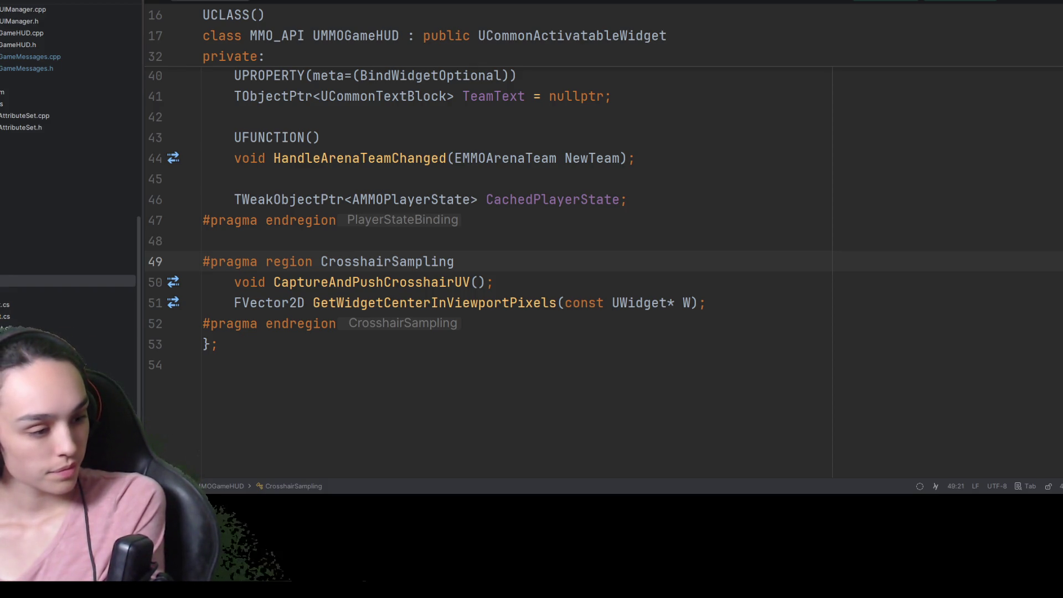
Switch to Unreal and open the Content/UI/Hud folder in the Content Drawer
key(alt+Tab)
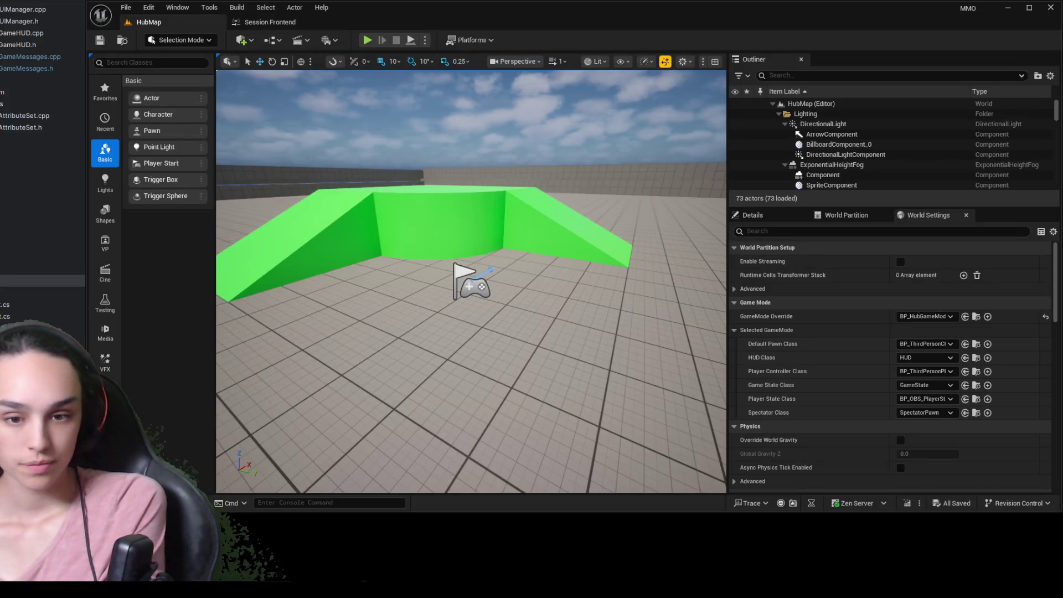
key(ctrl+space)
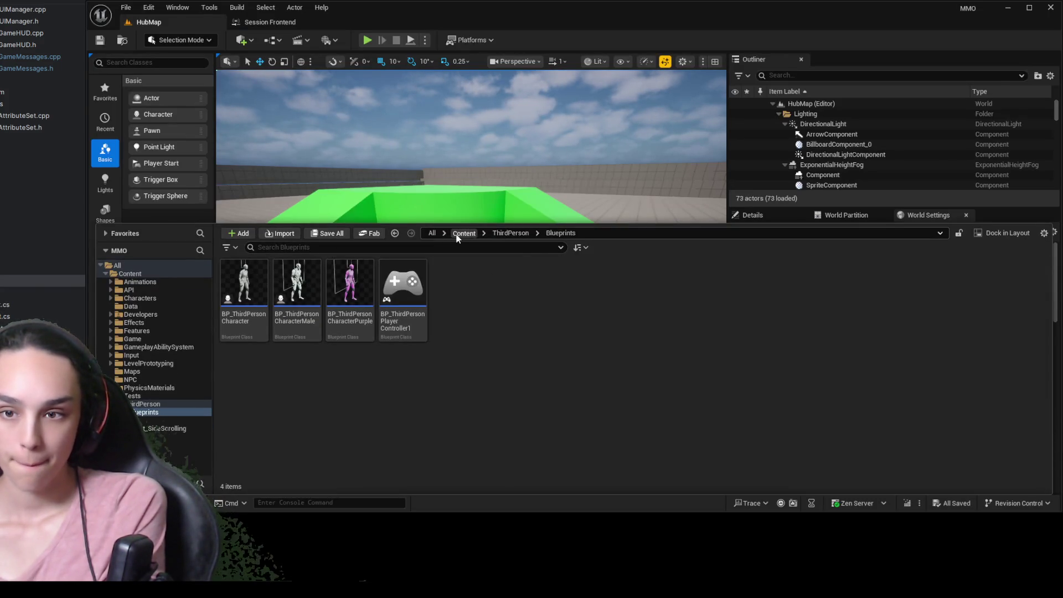
click(149, 419)
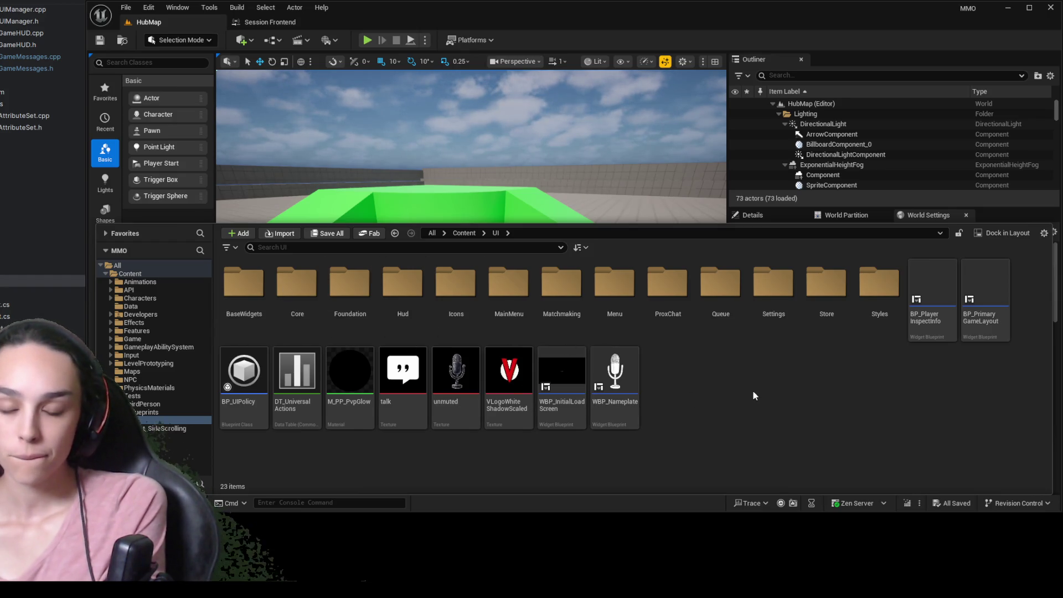
double_click(402, 284)
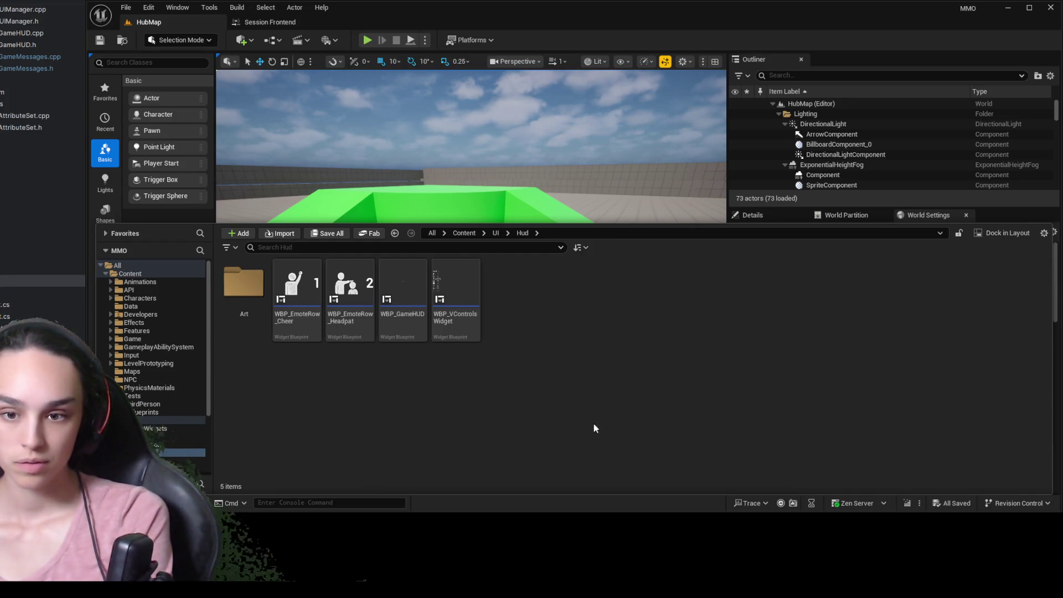
Name the new widget blueprint WBP_MMOHealthBar and save it
text(WBP)
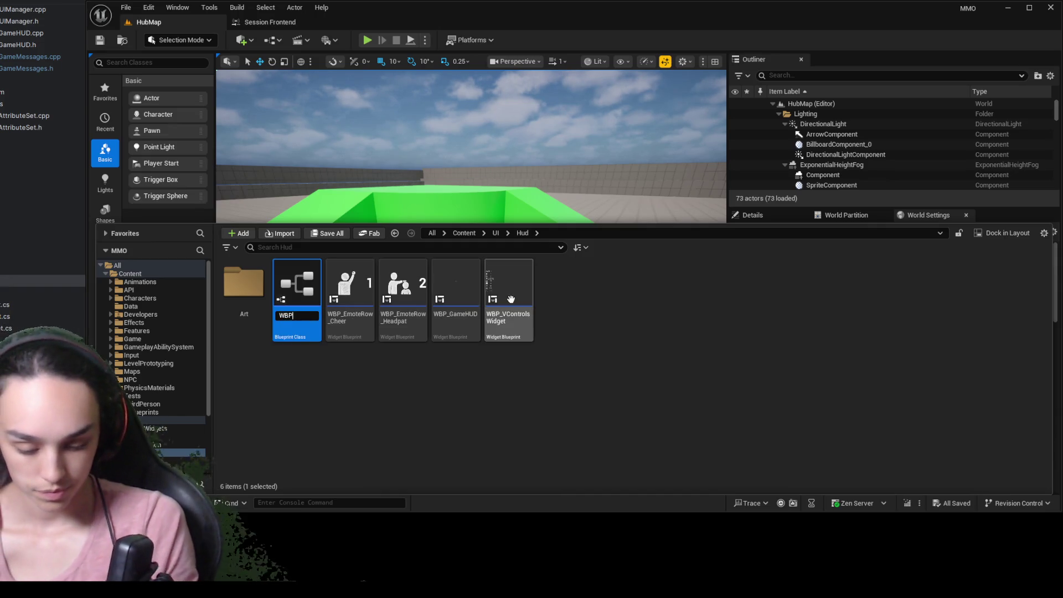
text(_HealthBarWidget)
key(ctrl+a)
text(WBP_UMMOHeal)
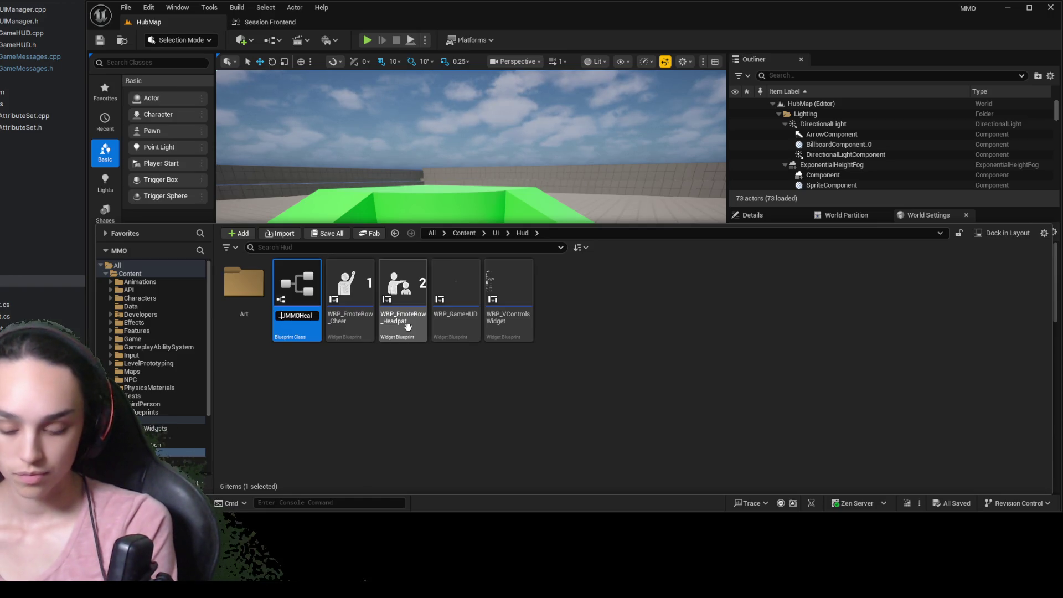
text(t)
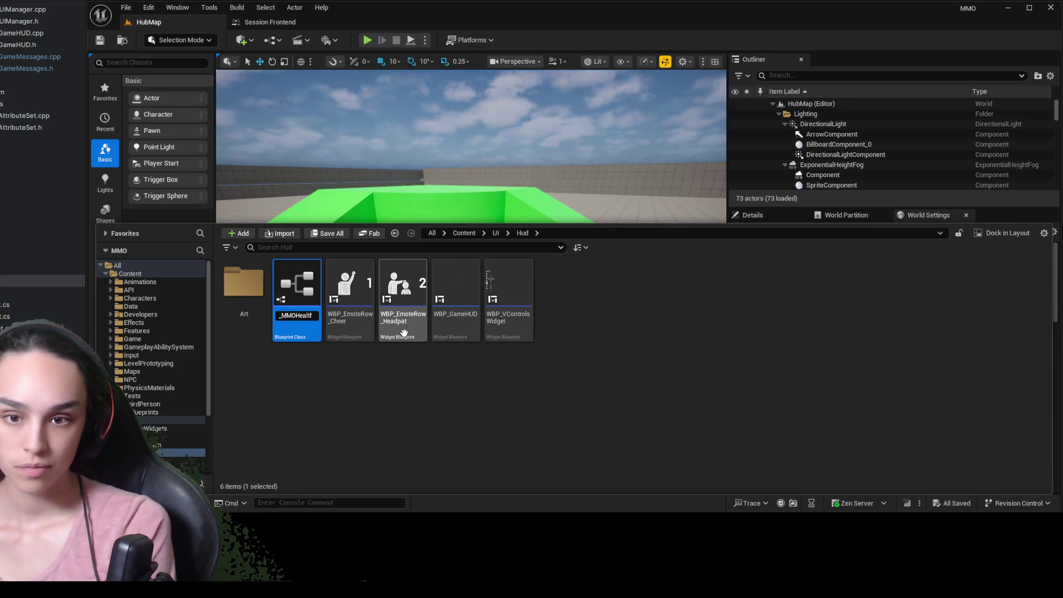
text(hBarW)
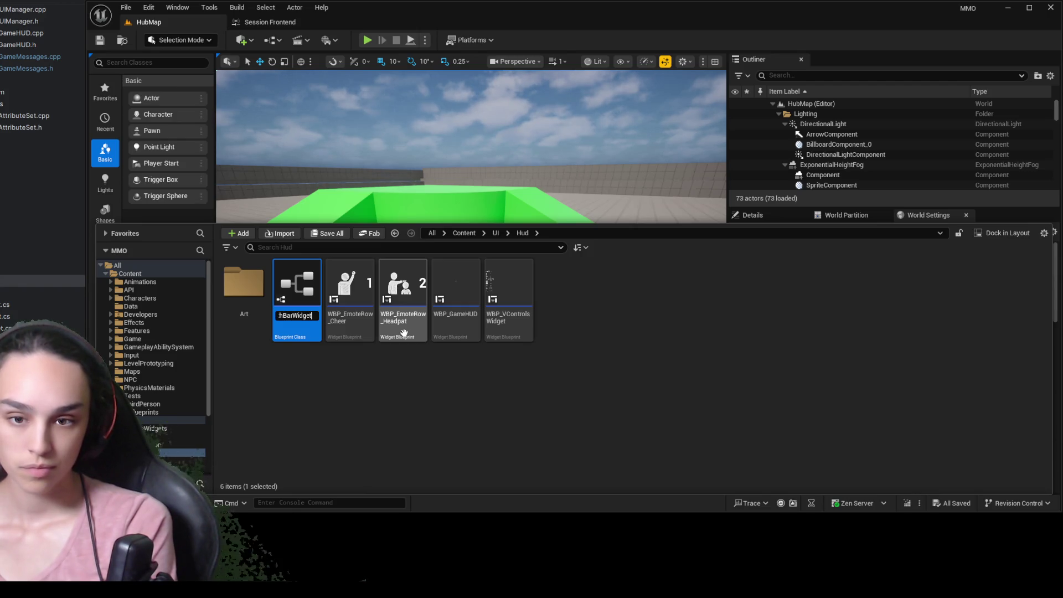
key(BackSpace)
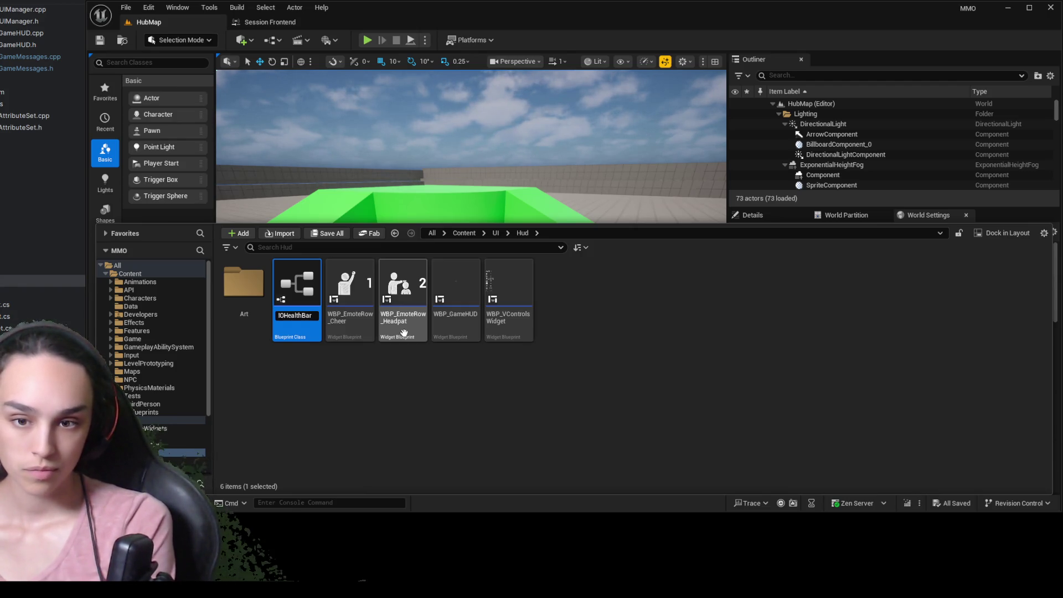
key(Return)
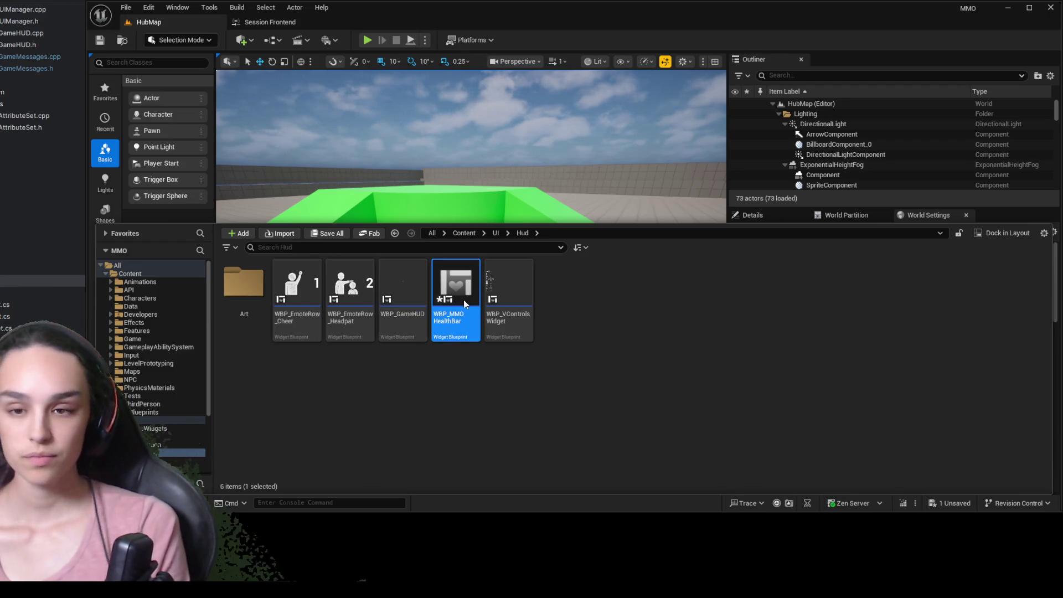
key(ctrl+space)
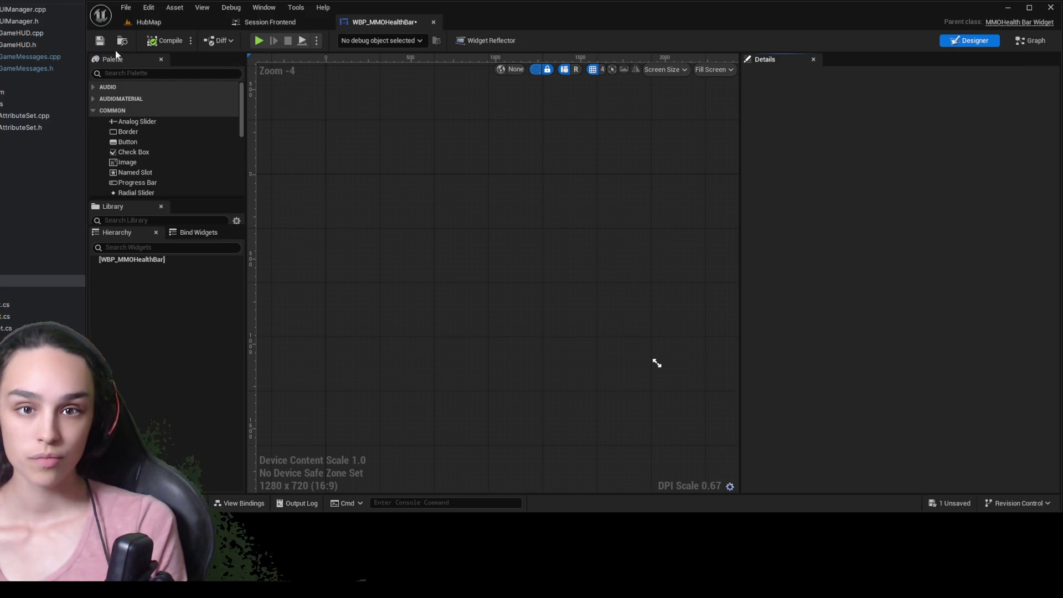
click(99, 40)
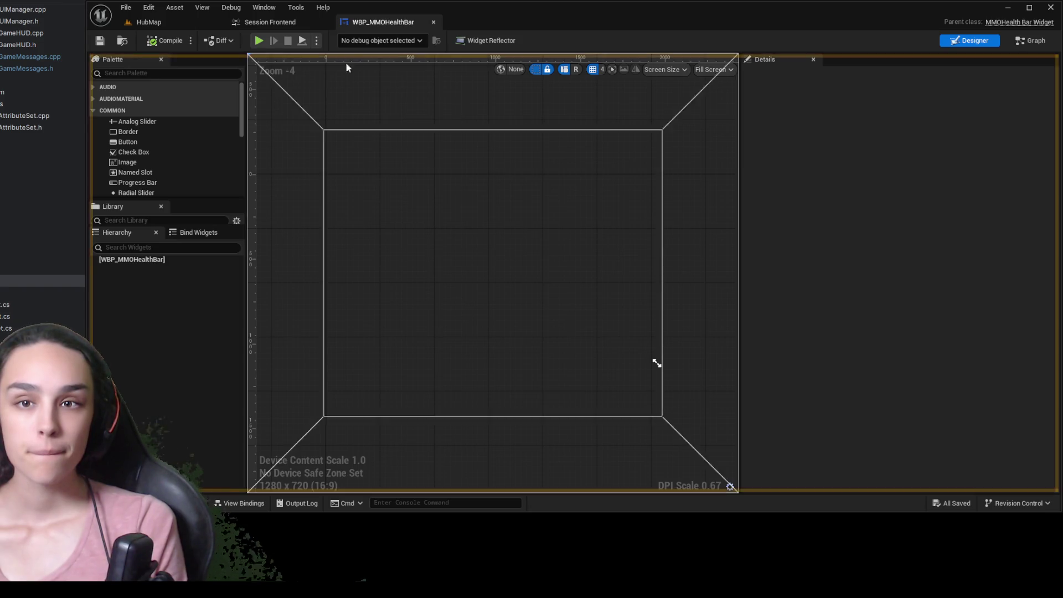
Dock the Viewmodels panel right of Details and select the WBP_MMOHealthBar root
mouse_move(380, 119)
mouse_down()
mouse_move(468, 31)
mouse_move(857, 304)
mouse_move(879, 294)
mouse_move(867, 311)
mouse_move(823, 257)
mouse_move(829, 225)
mouse_move(777, 409)
mouse_up()
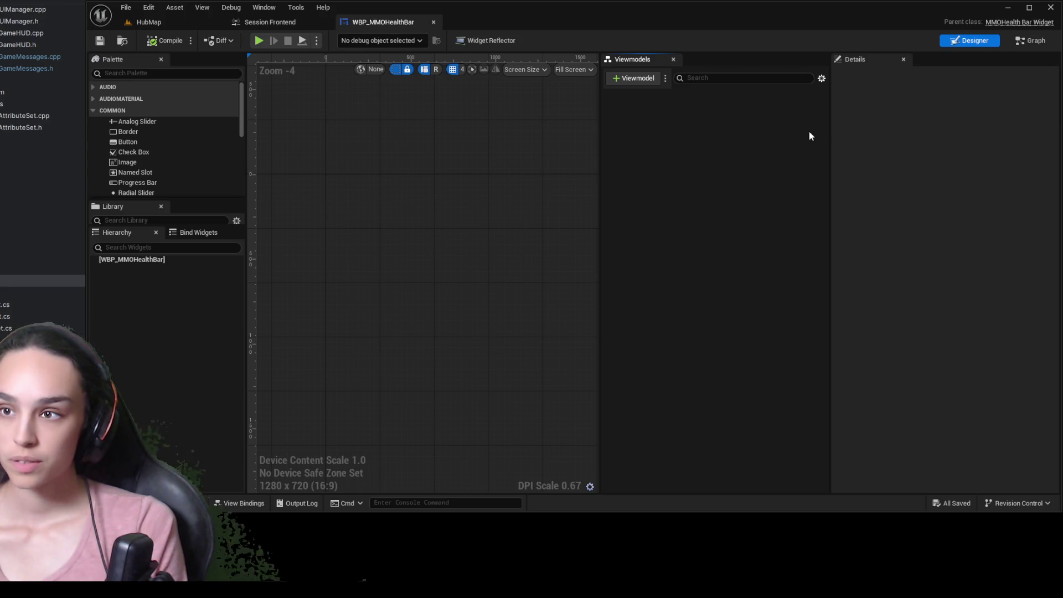
drag(641, 63, 857, 111)
drag(979, 397, 1018, 409)
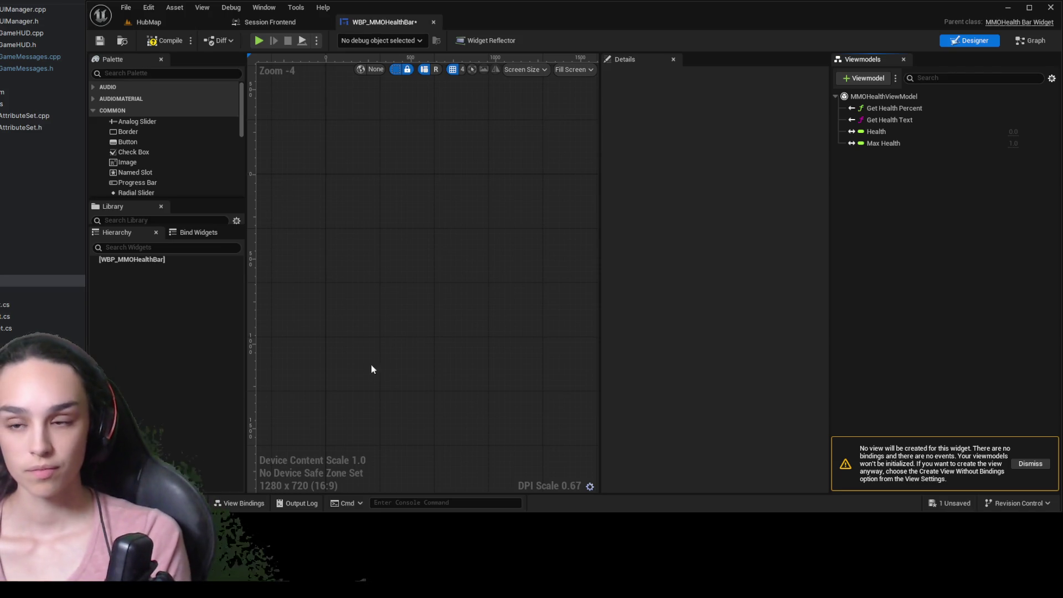
click(171, 260)
Search the palette for 'progress' and add a Progress Bar to WBP_MMOHealthBar
click(117, 72)
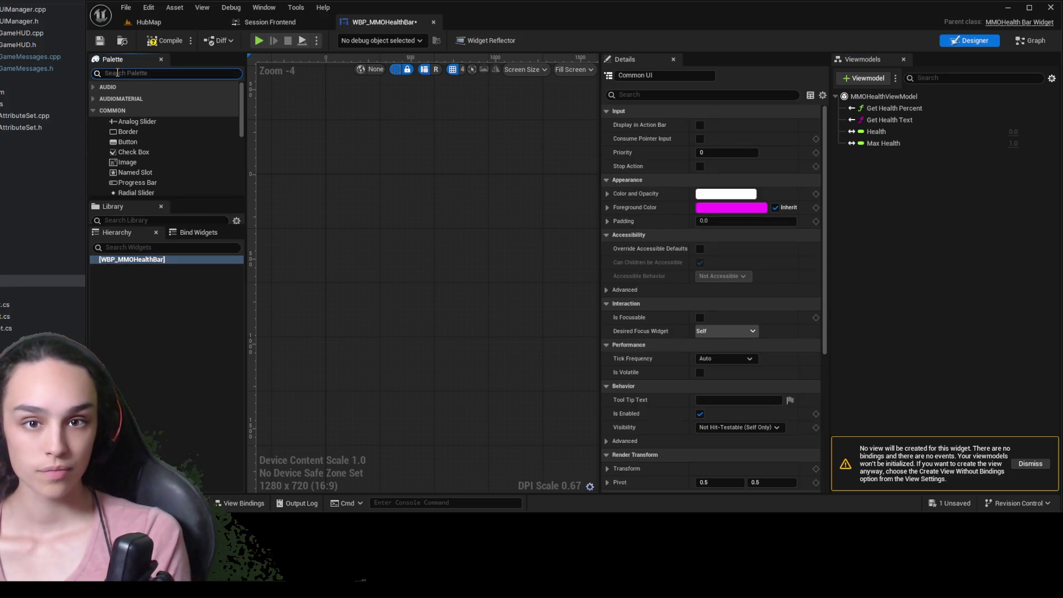
text(prog)
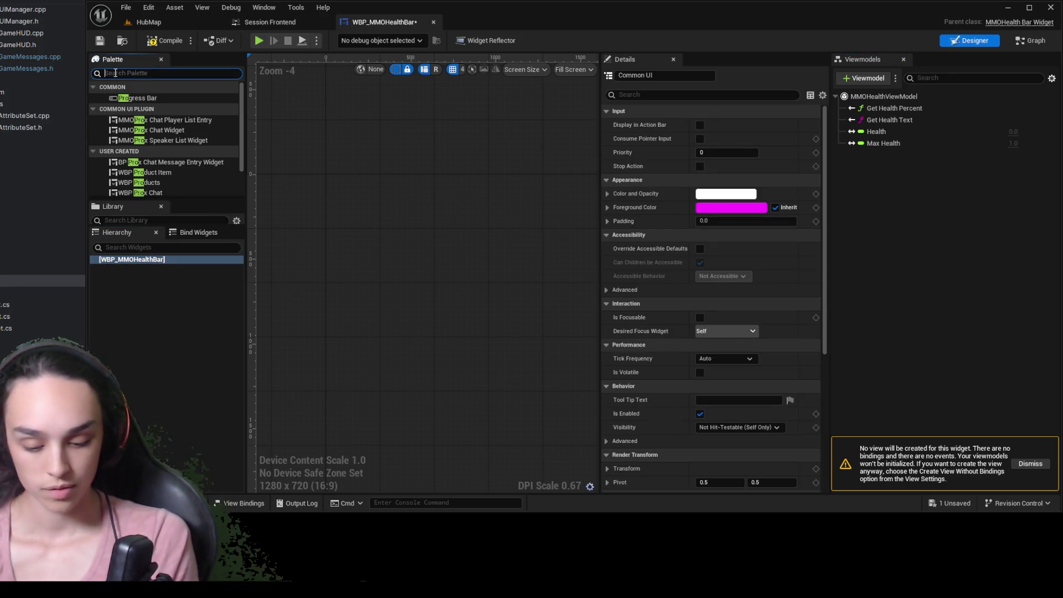
key(BackSpace)
key(BackSpace)
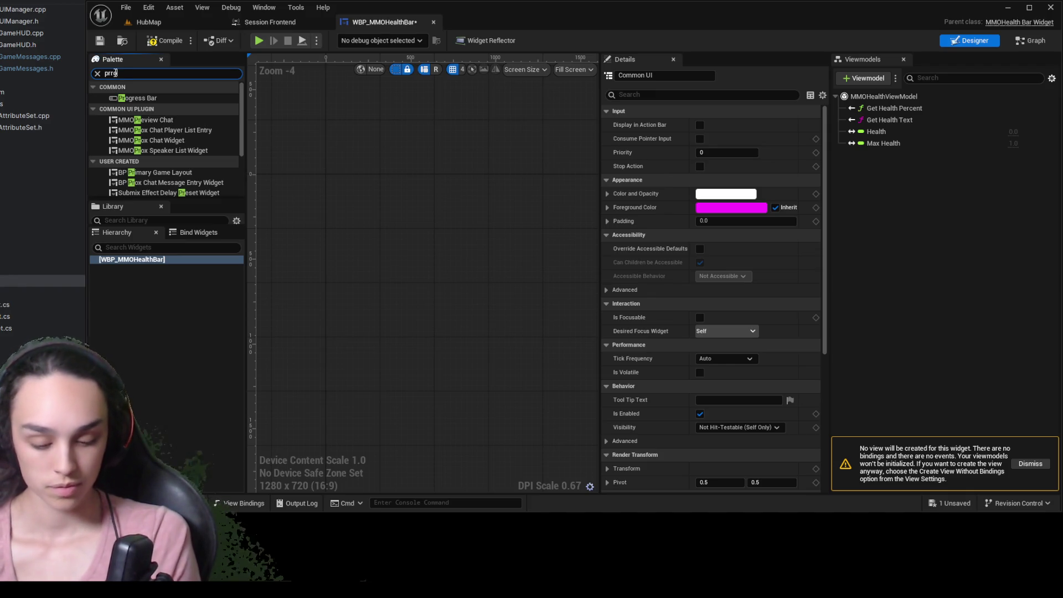
text(gres)
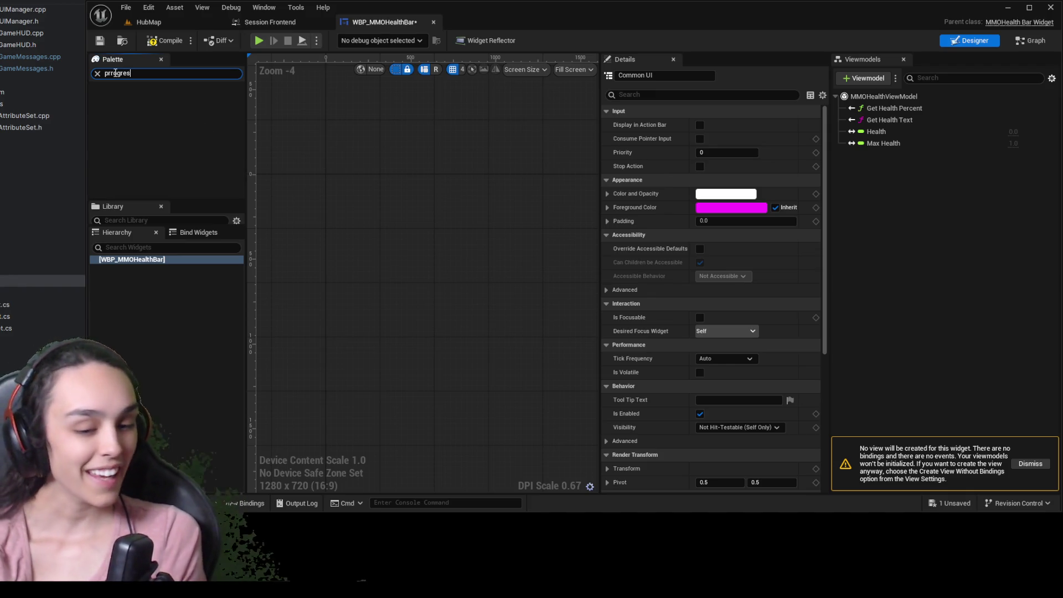
key(ctrl+a)
text(prog)
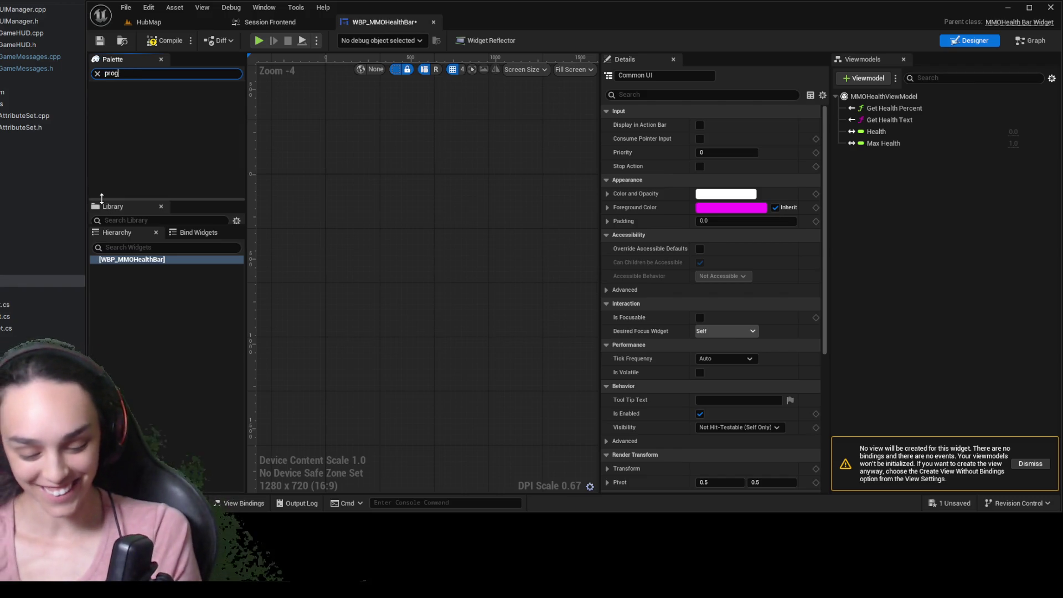
text(ress)
drag(138, 98, 183, 260)
Search the palette for 'text', then select the Progress Bar to see its properties
click(157, 73)
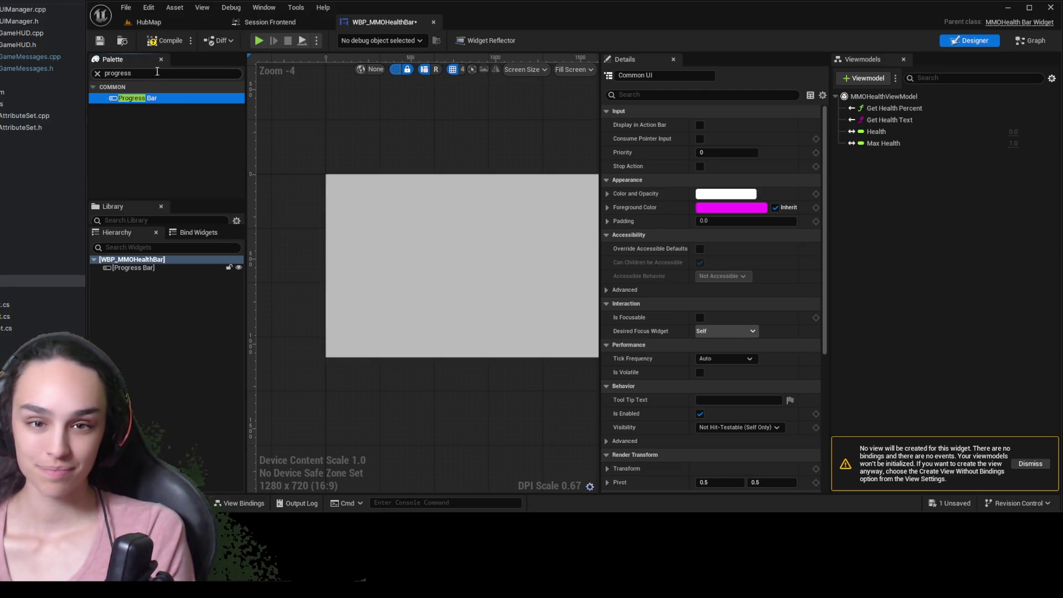
text(text)
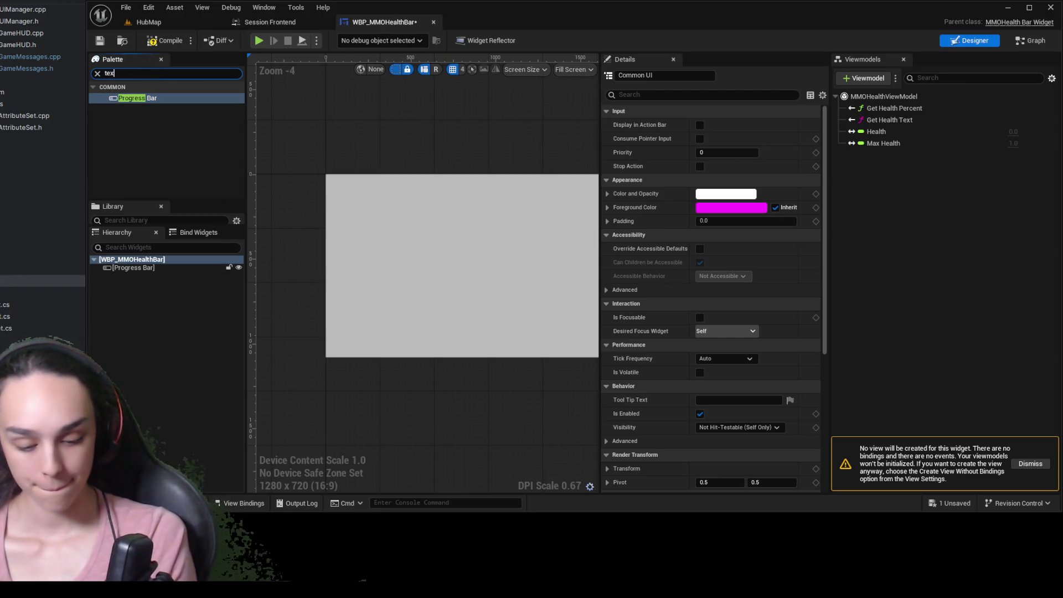
click(147, 107)
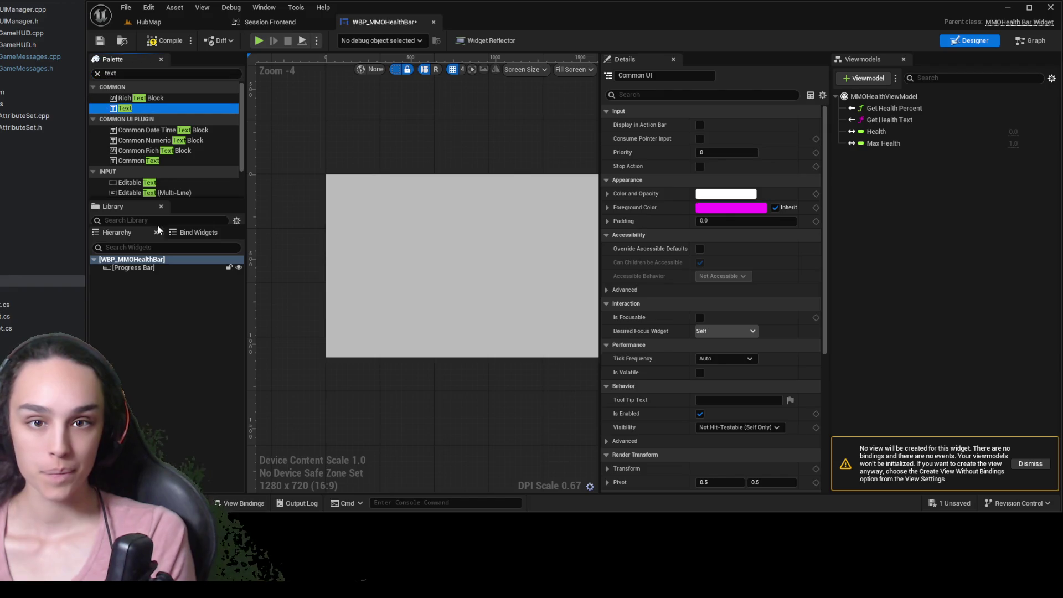
click(157, 267)
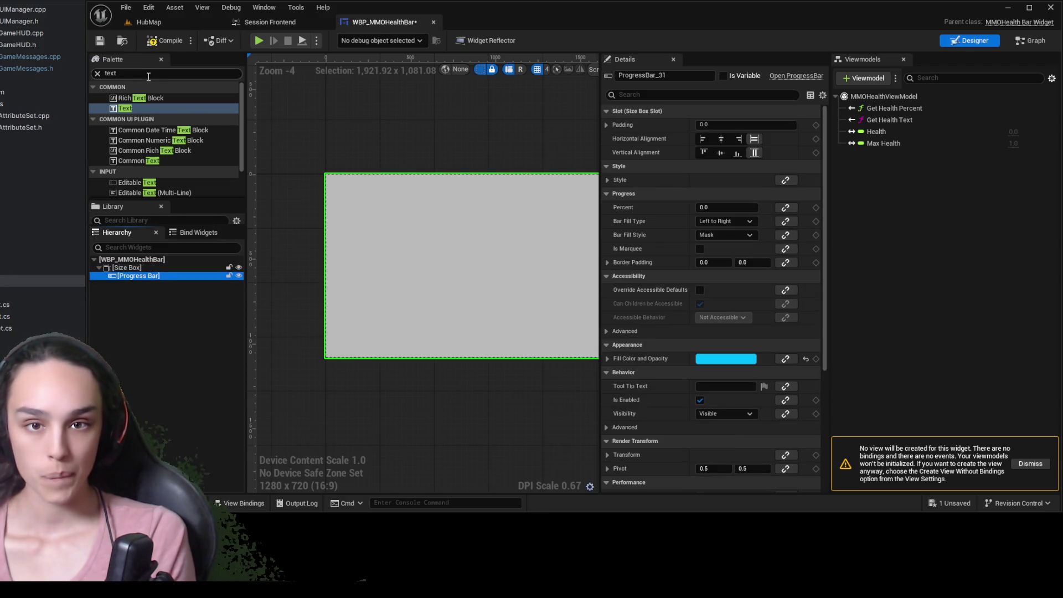
Undo the Size Box wrap and a trial Border wrap around the Progress Bar
click(138, 111)
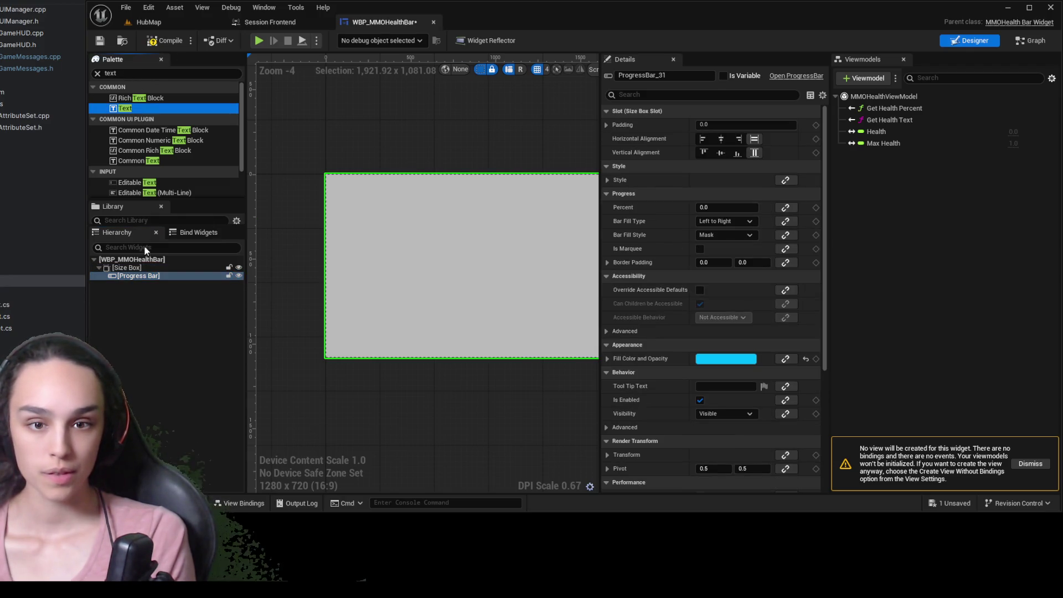
click(148, 275)
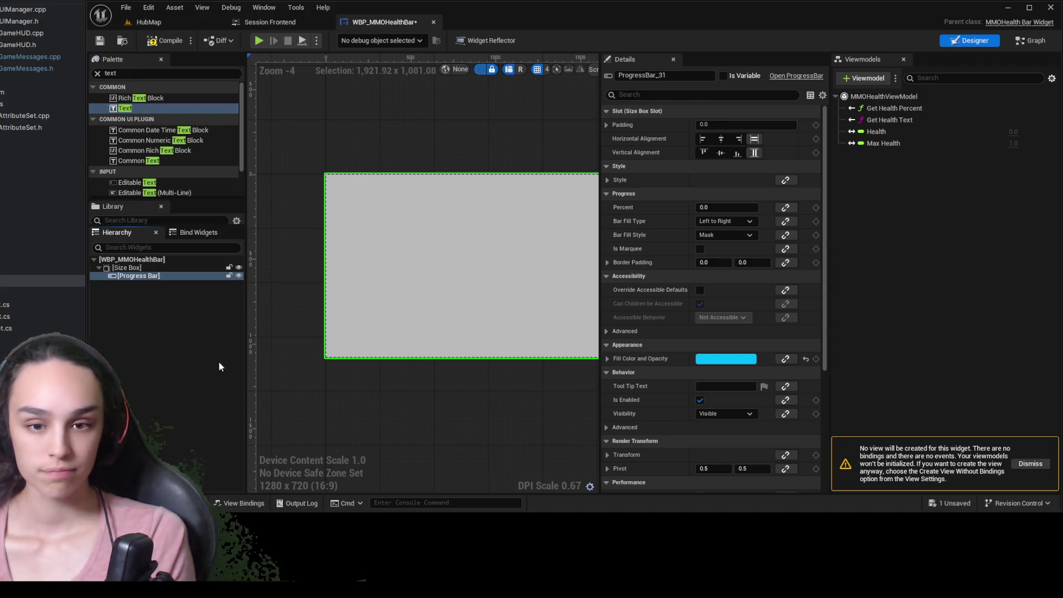
key(ctrl+z)
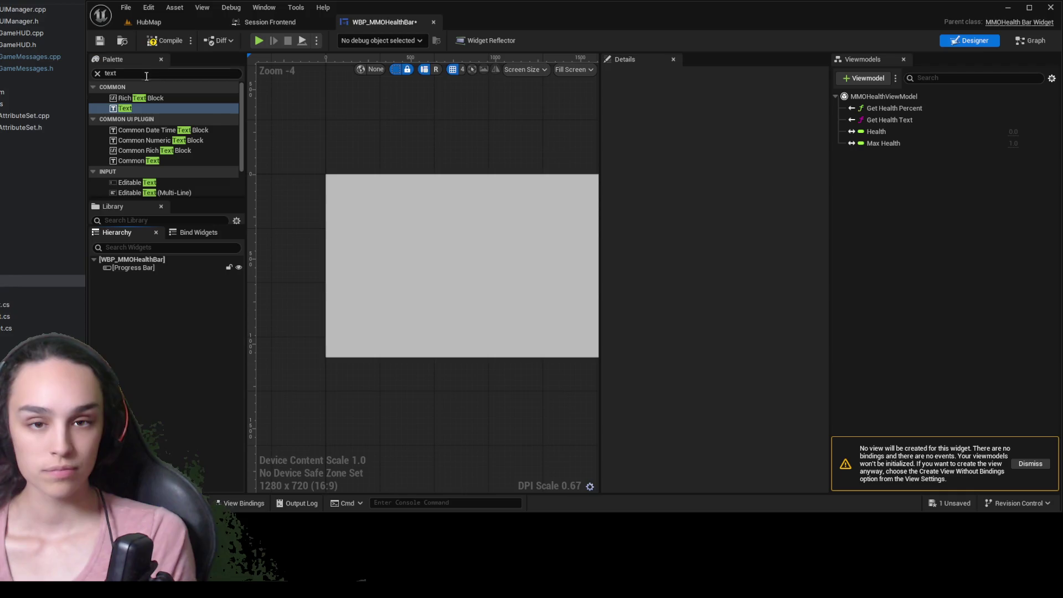
click(146, 72)
click(140, 268)
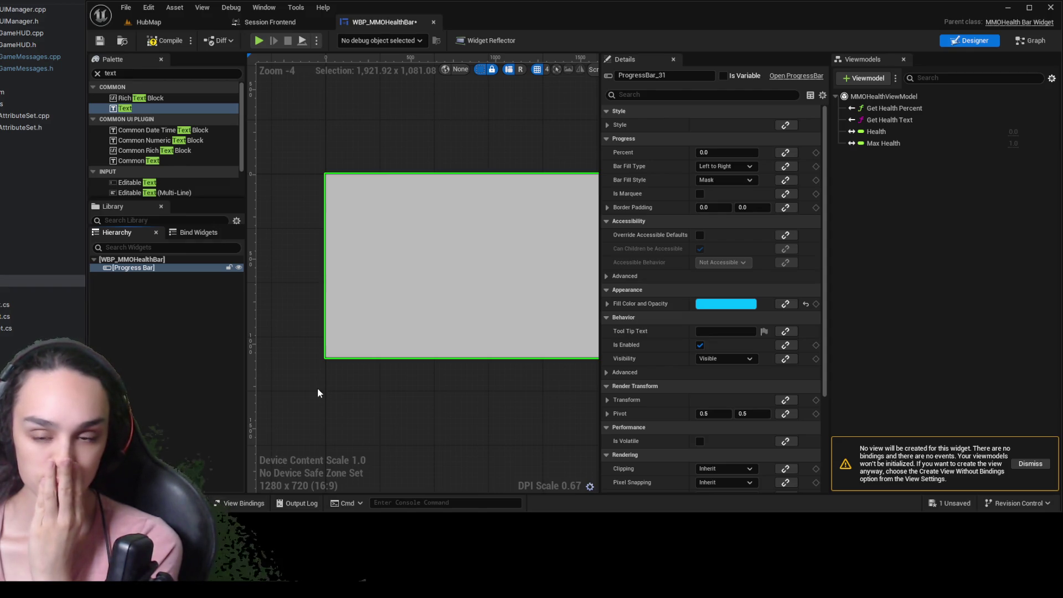
key(ctrl+z)
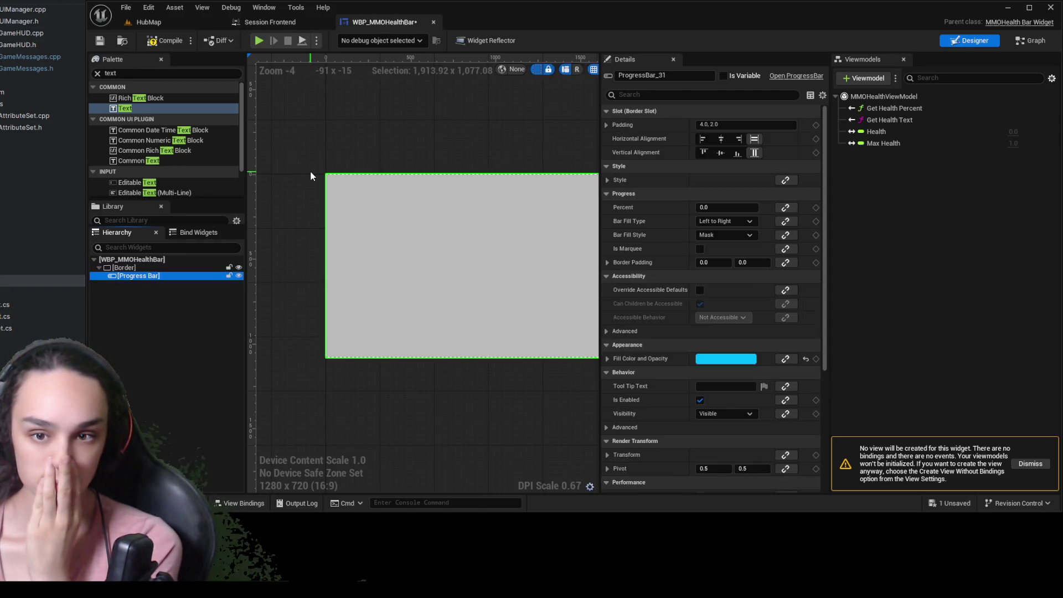
click(128, 109)
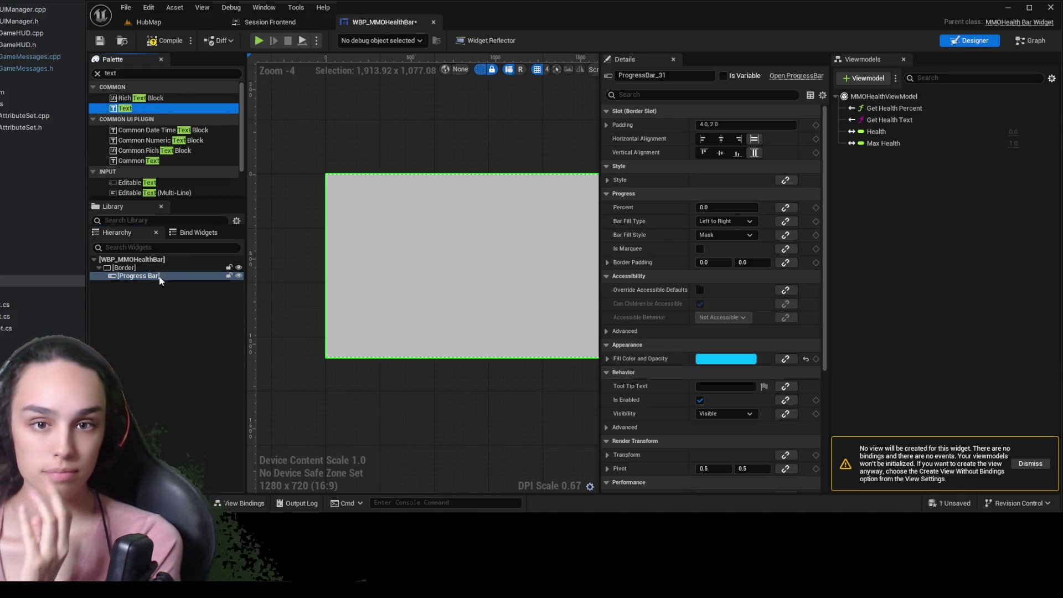
key(ctrl+z)
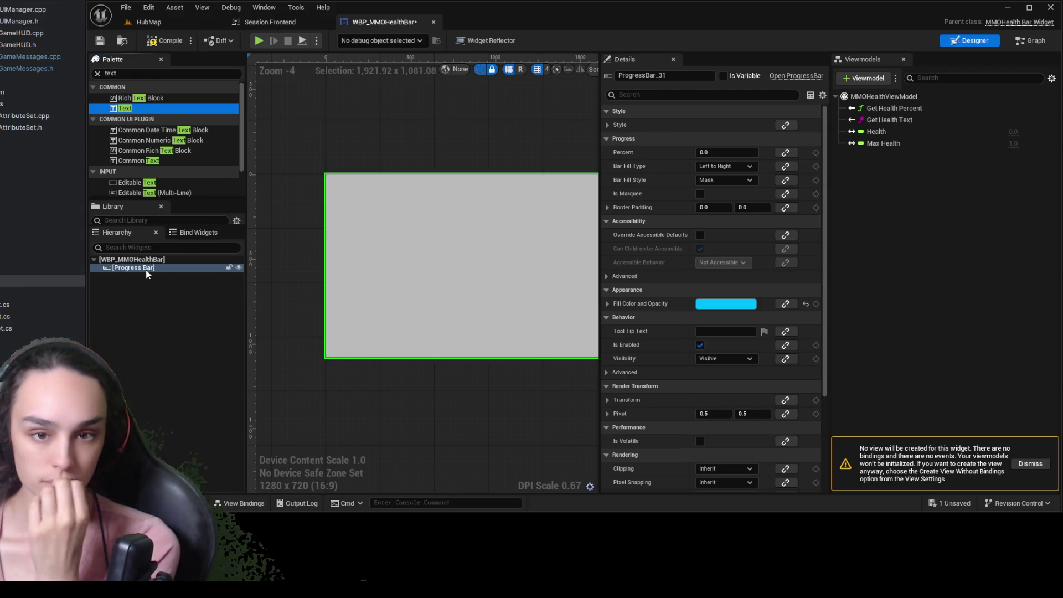
Wrap the Progress Bar in an Overlay instead
click(148, 275)
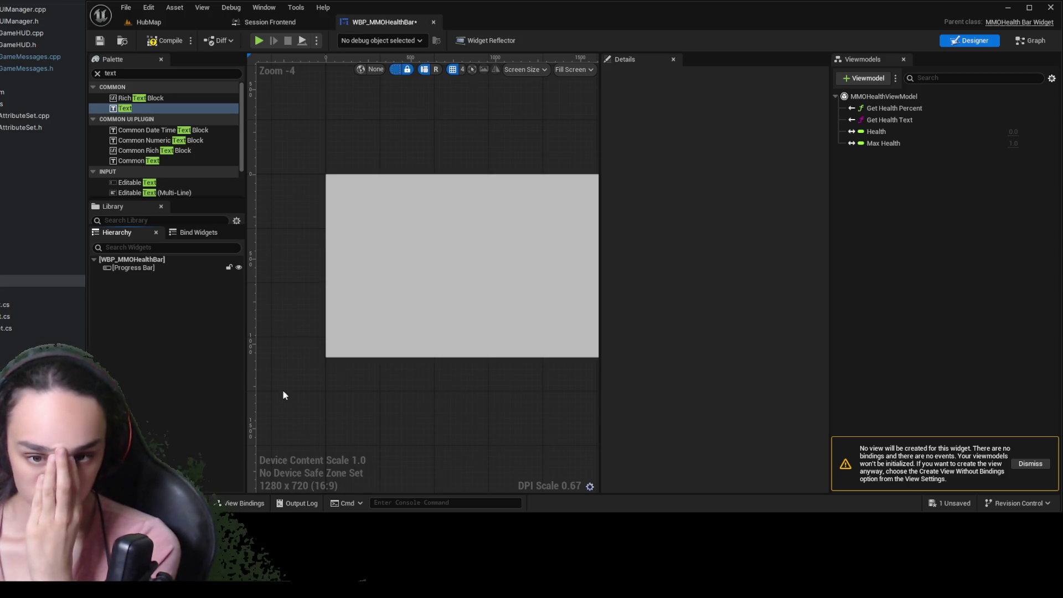
click(135, 109)
click(135, 267)
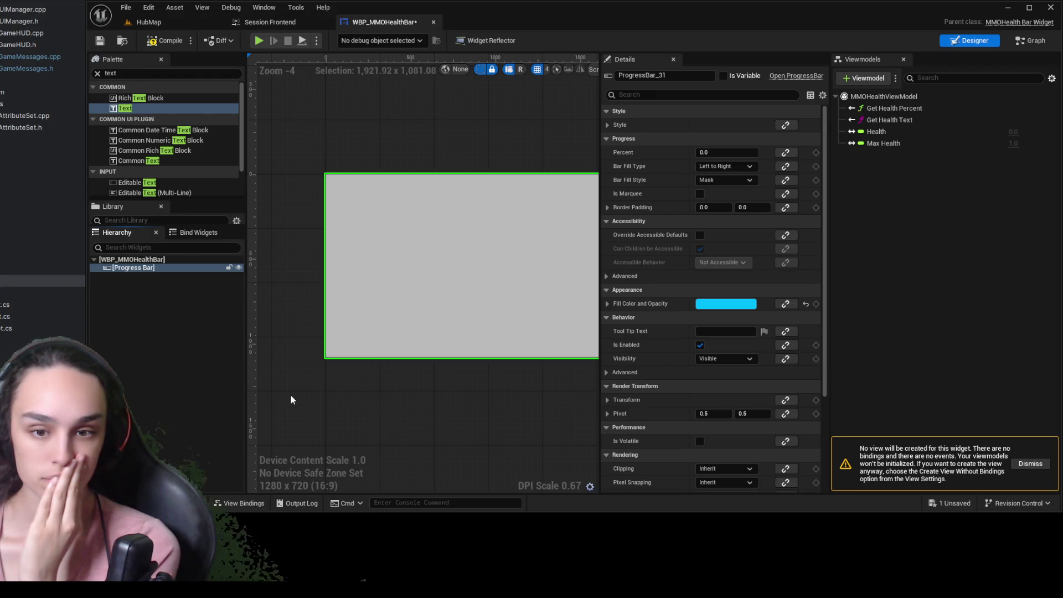
key(ctrl+z)
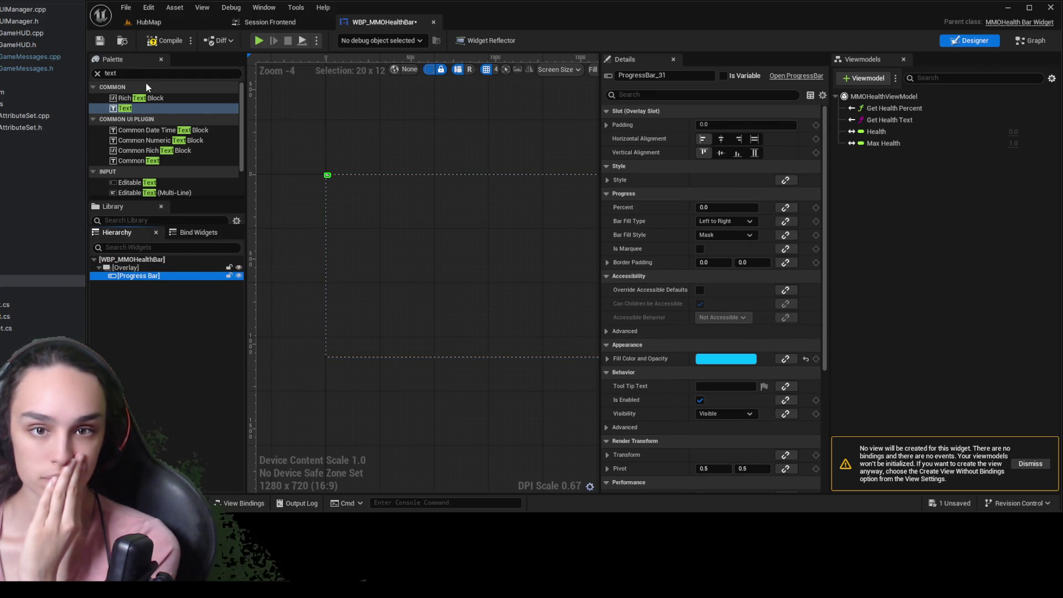
Add a Text Block to the Overlay and set the Progress Bar's alignments to Fill
drag(135, 108, 153, 283)
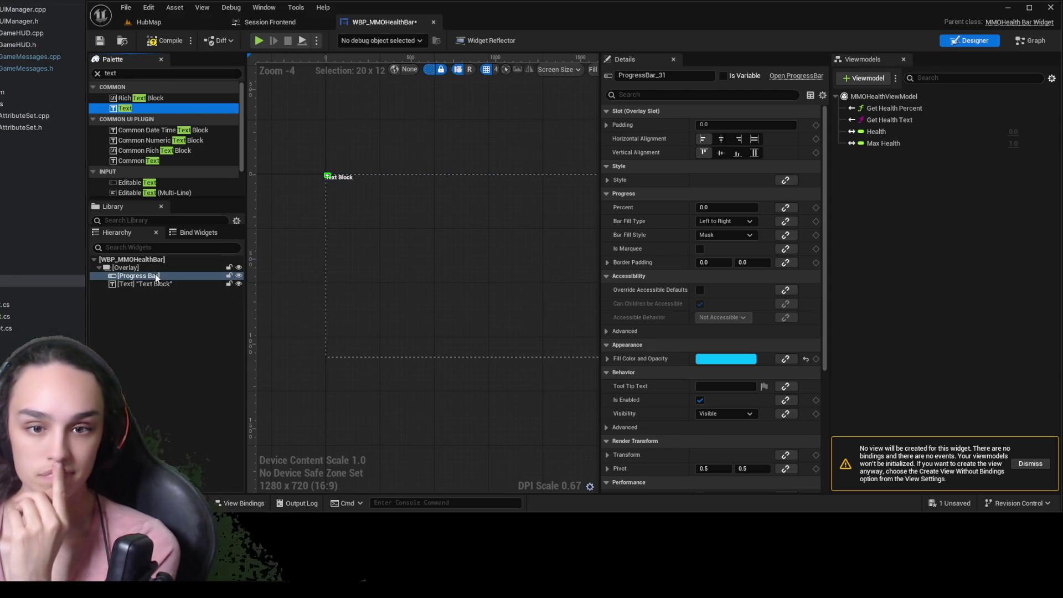
click(754, 139)
click(755, 152)
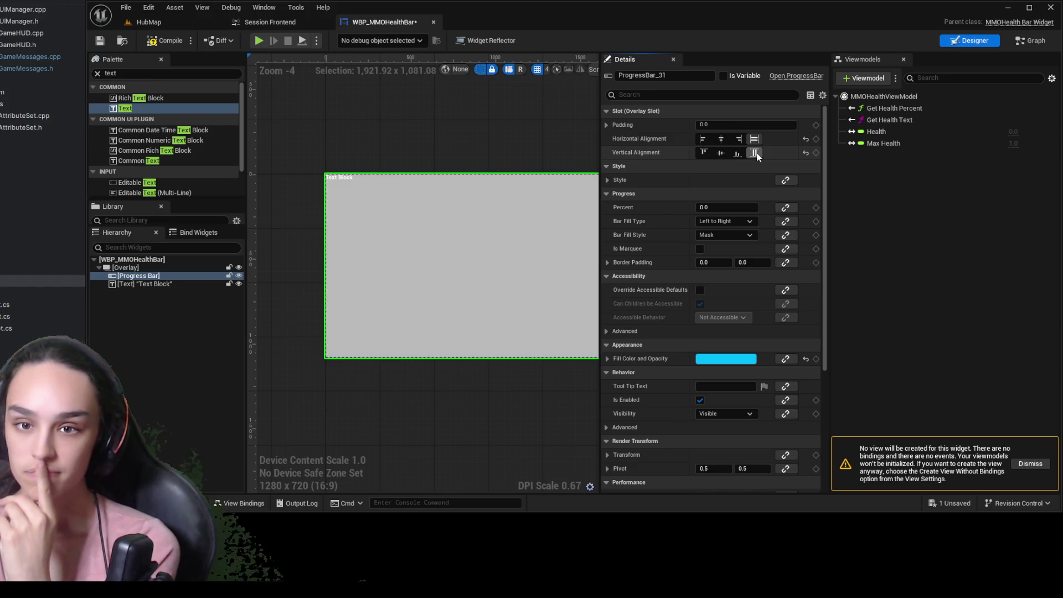
Centre the Text Block horizontally and vertically over the Progress Bar
click(145, 284)
click(721, 152)
click(722, 139)
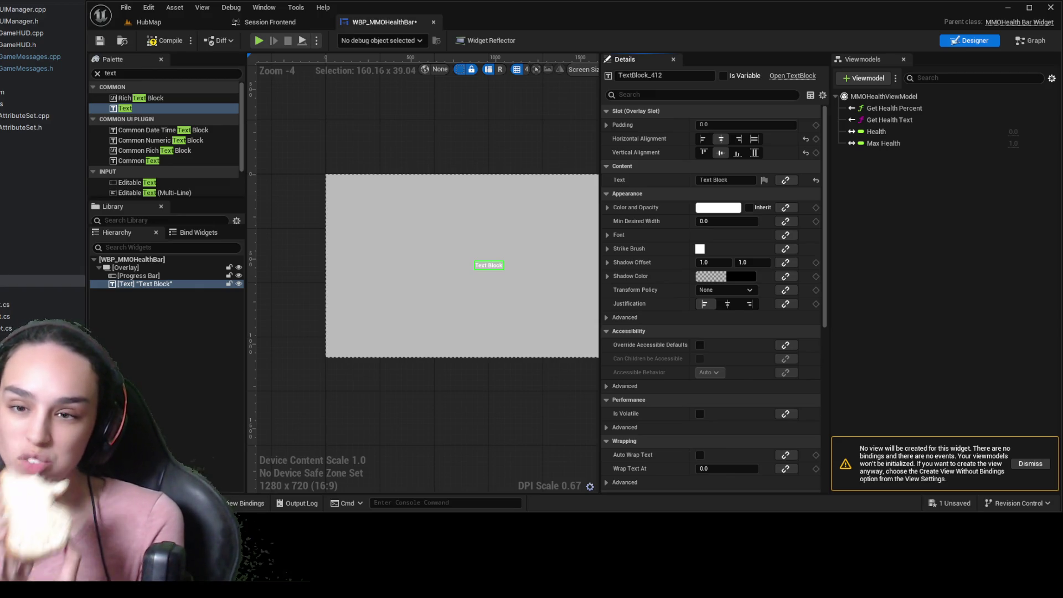
click(167, 284)
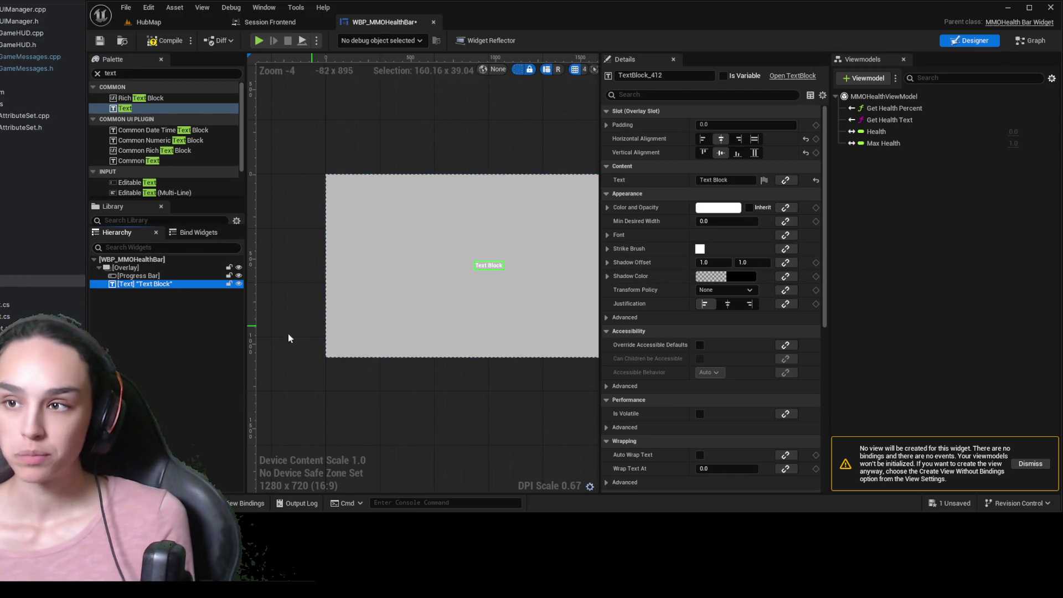
click(166, 280)
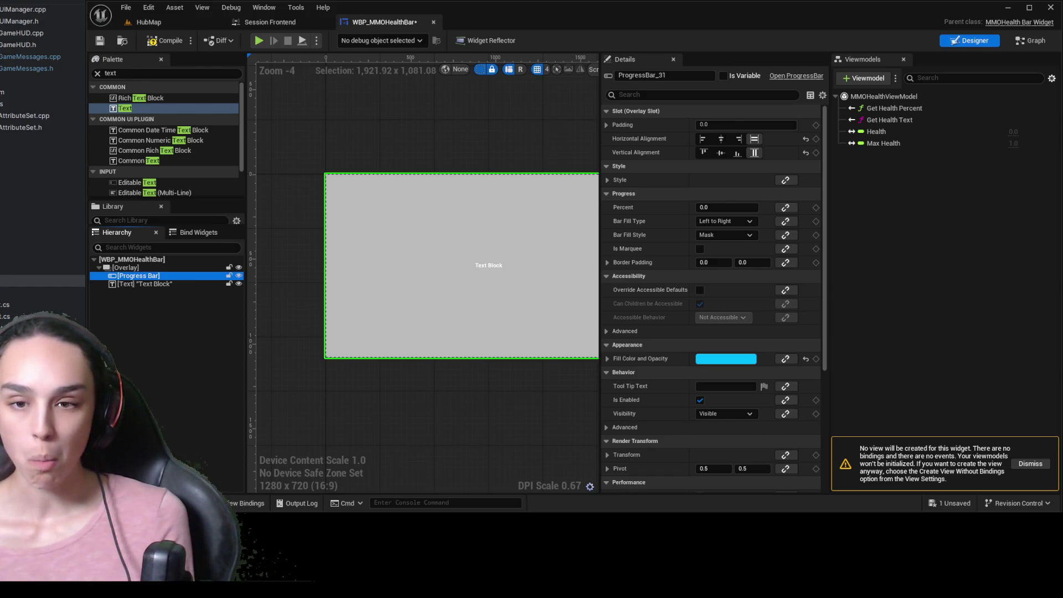
Filter Details by 'perce' and bind the progress bar's Percent to MMOHealthViewModel > Get Health Percent
click(654, 94)
text(perce)
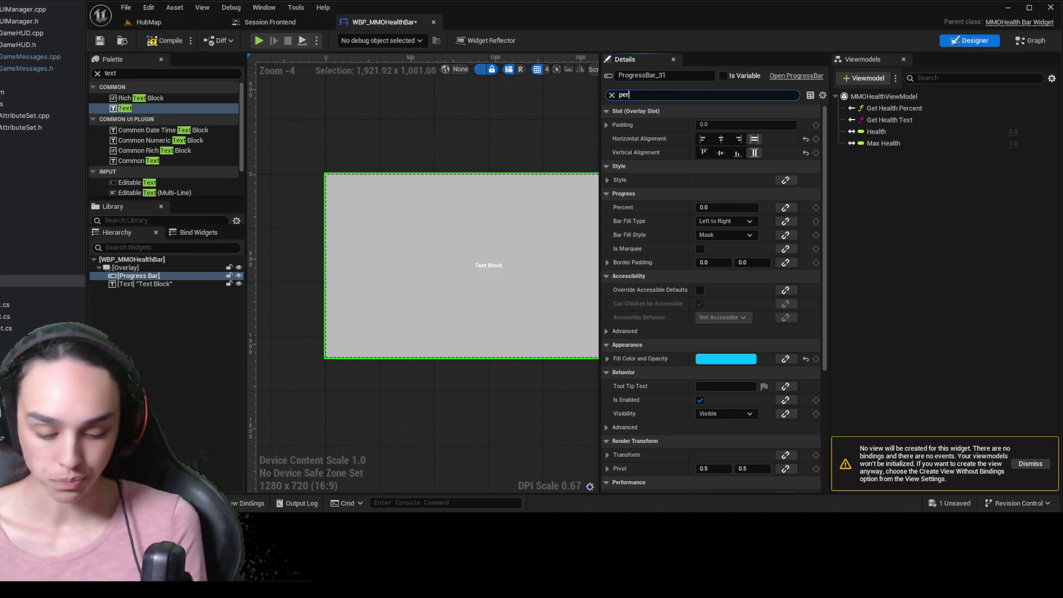
click(797, 124)
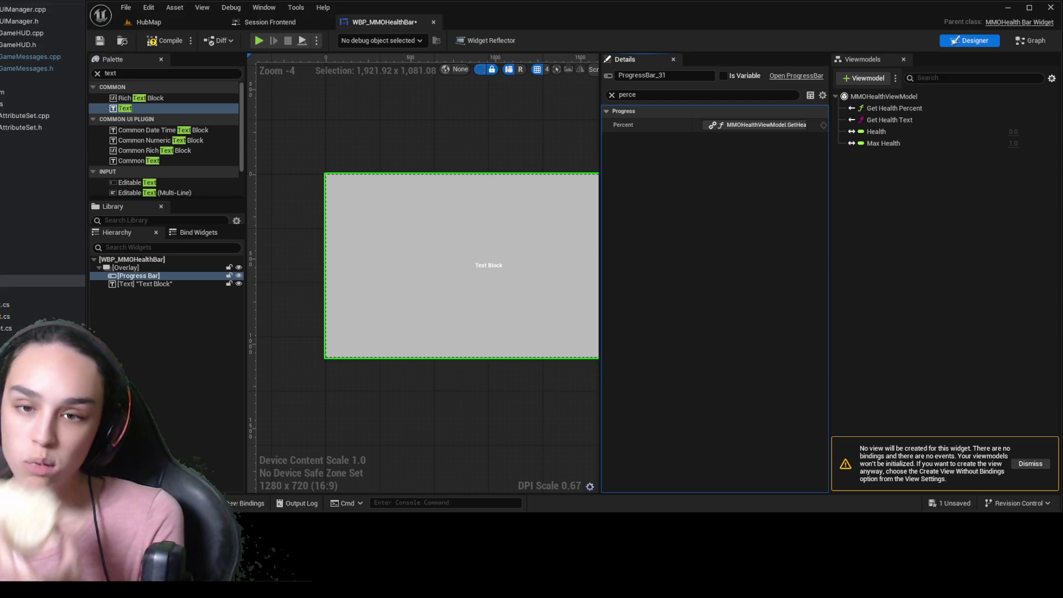
click(177, 283)
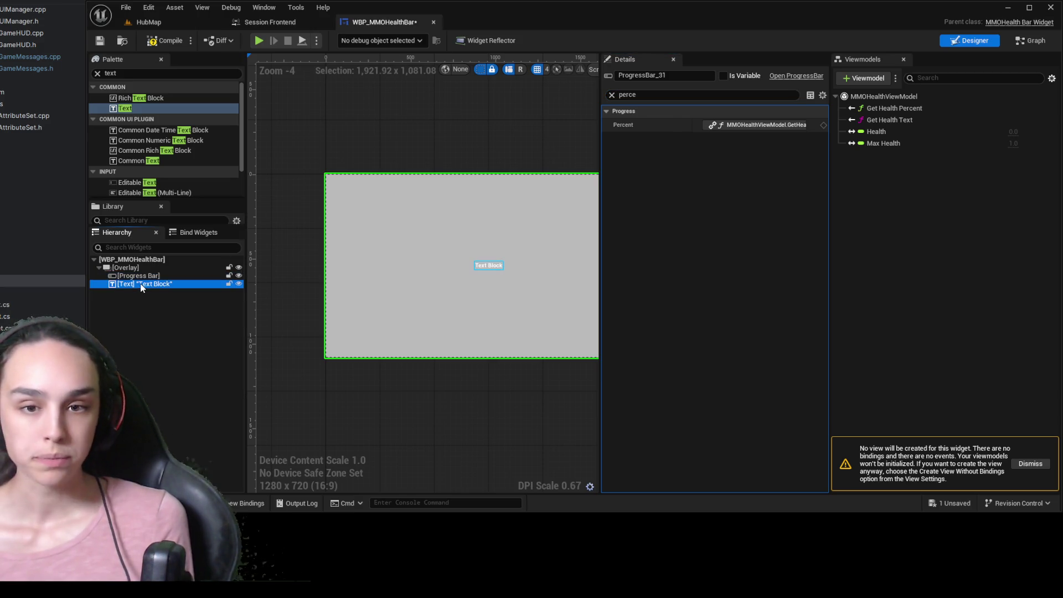
Compile and save the widget, then bind the Text Block's Line Height Percentage to Get Health Text
click(789, 142)
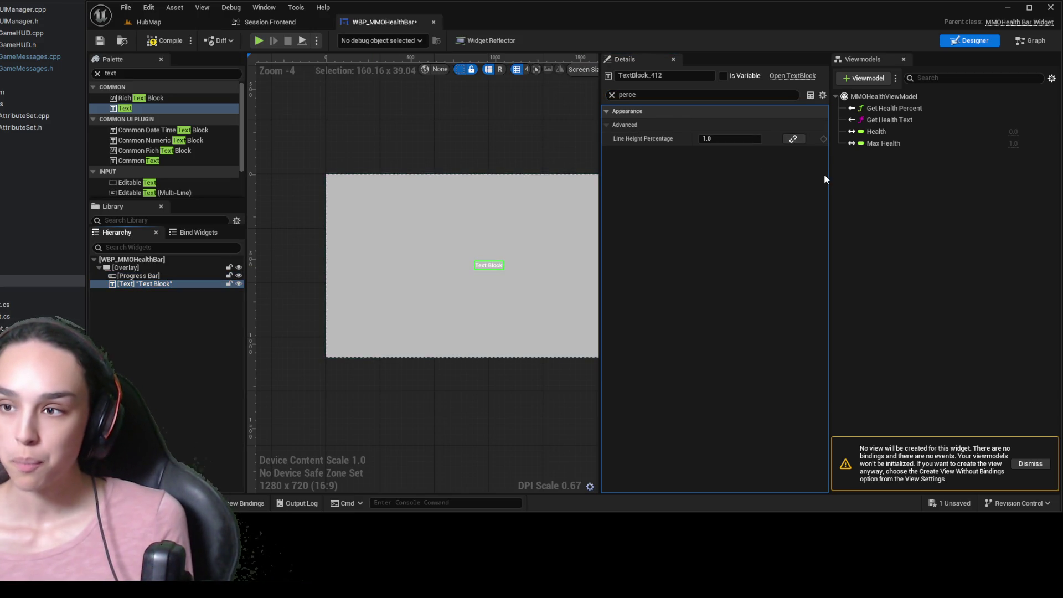
click(880, 287)
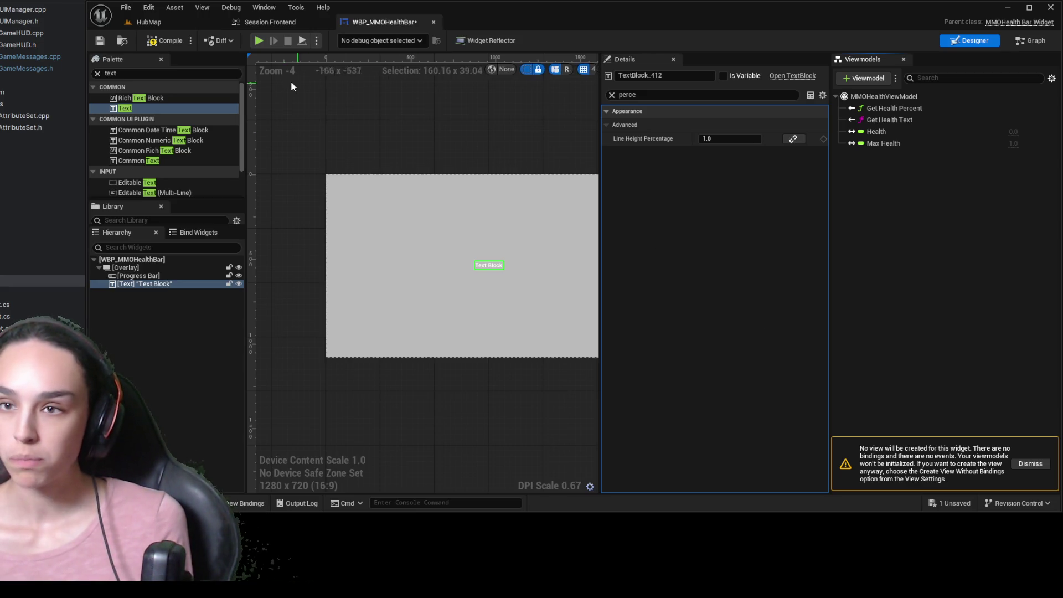
click(164, 41)
key(ctrl+s)
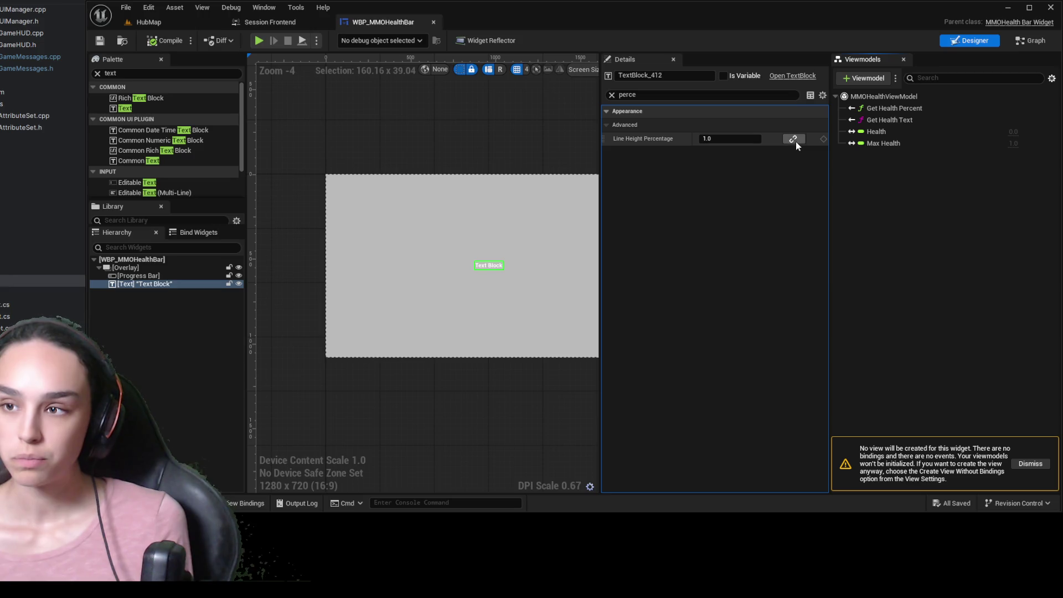
click(892, 120)
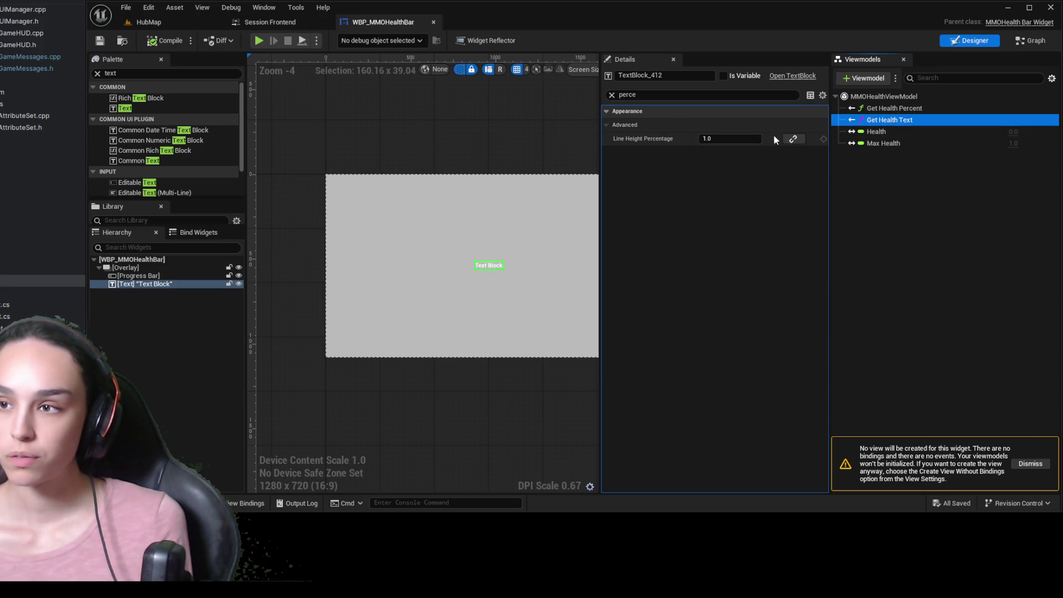
click(791, 138)
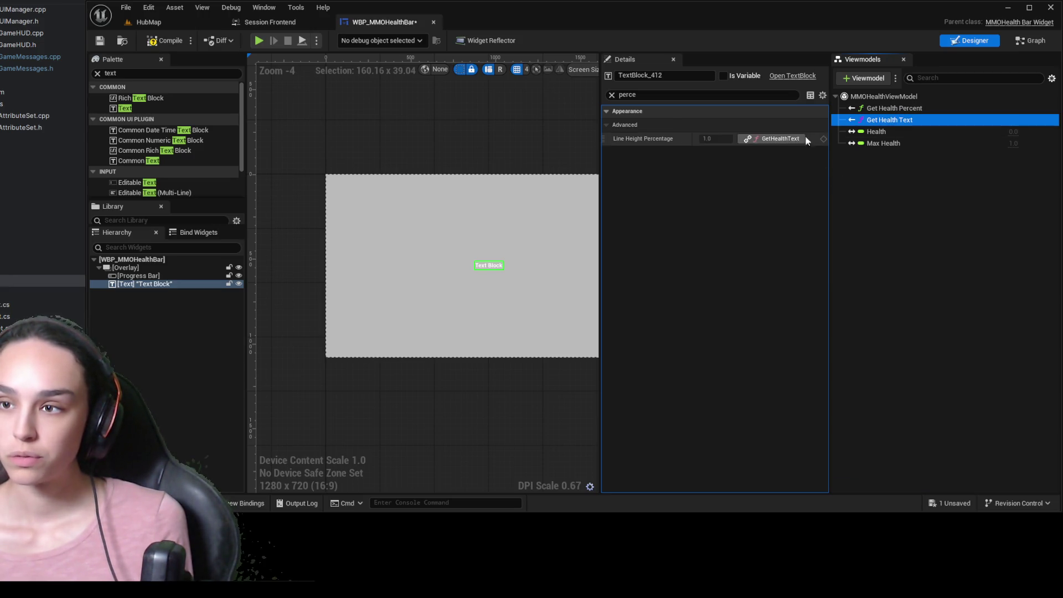
Check the progress bar's Percent binding and recompile, which fails with a ProgressBar_31 accessibility error
click(143, 277)
click(893, 109)
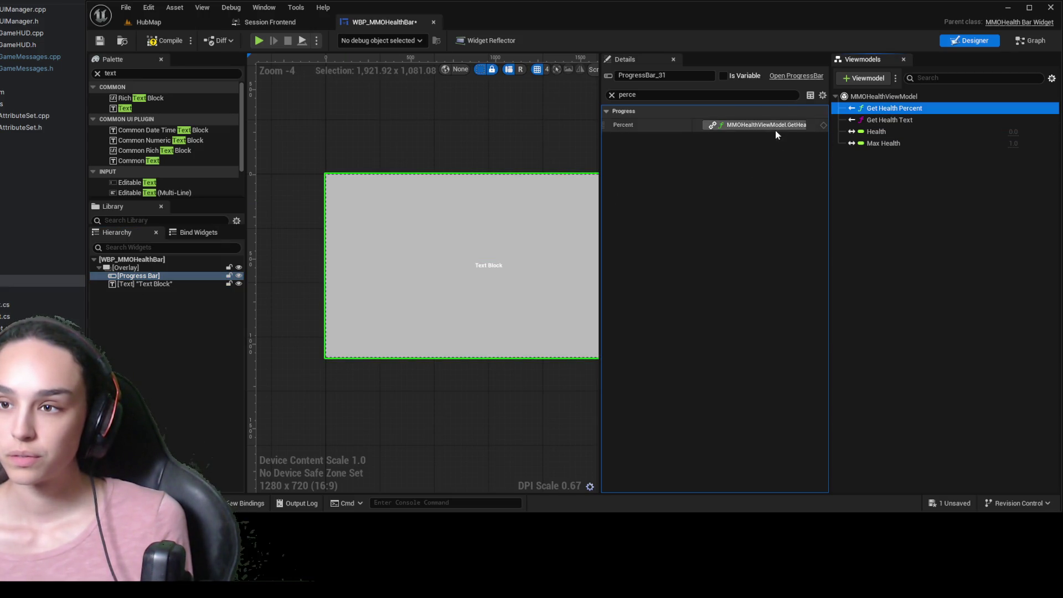
click(778, 157)
click(160, 41)
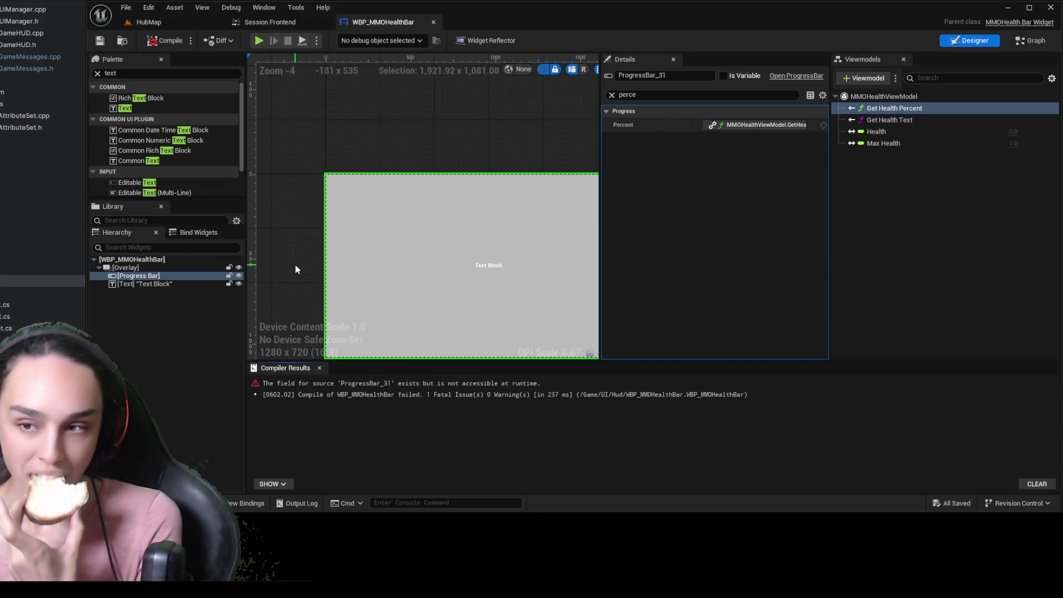
Recompile and save the health bar widget, then inspect the ProgressBar_31 not-accessible error
click(874, 107)
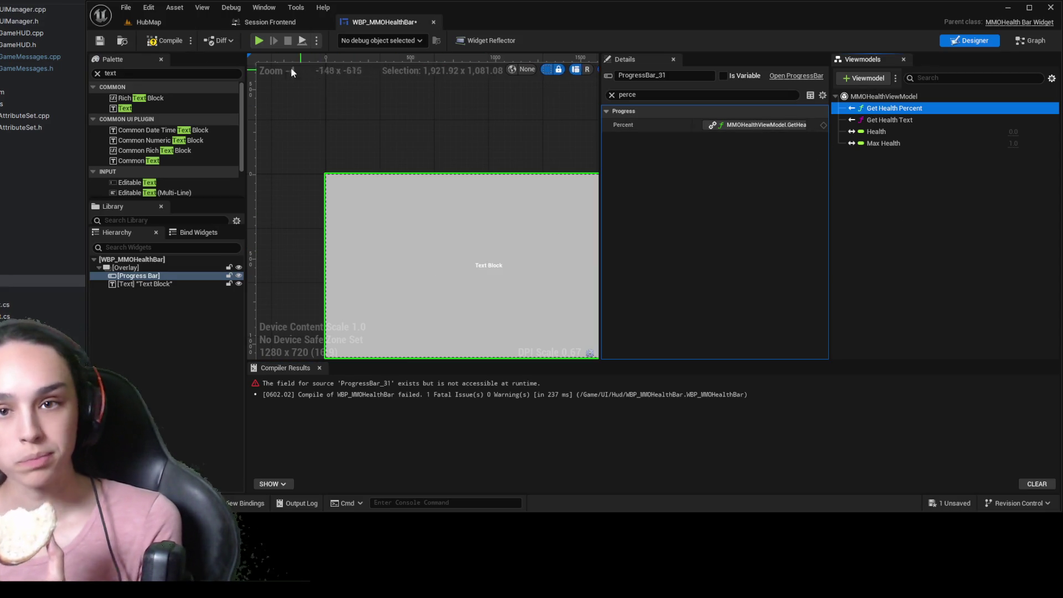
click(161, 41)
click(161, 41)
click(100, 41)
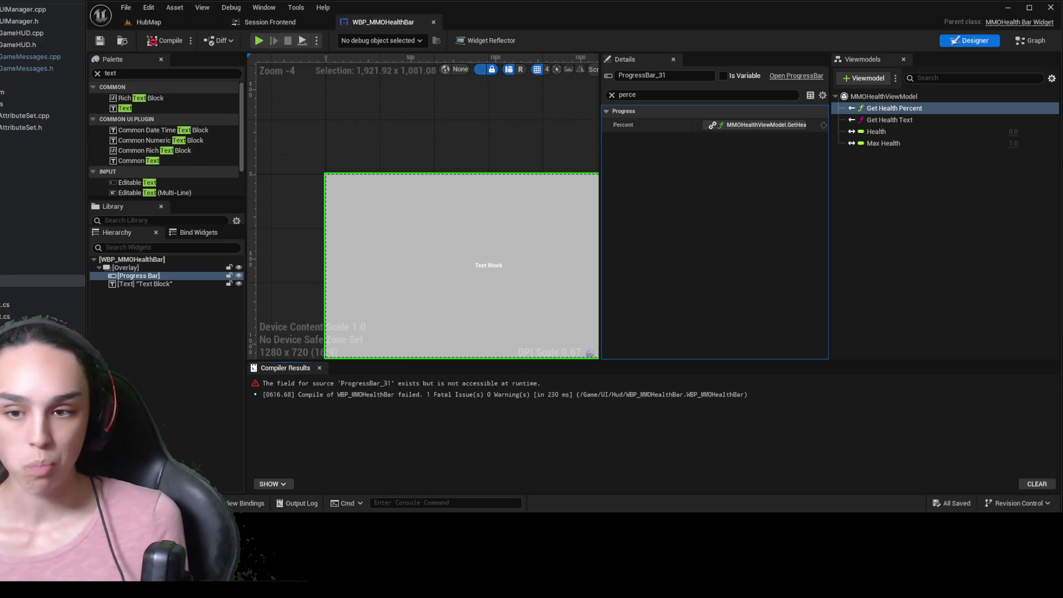
click(496, 382)
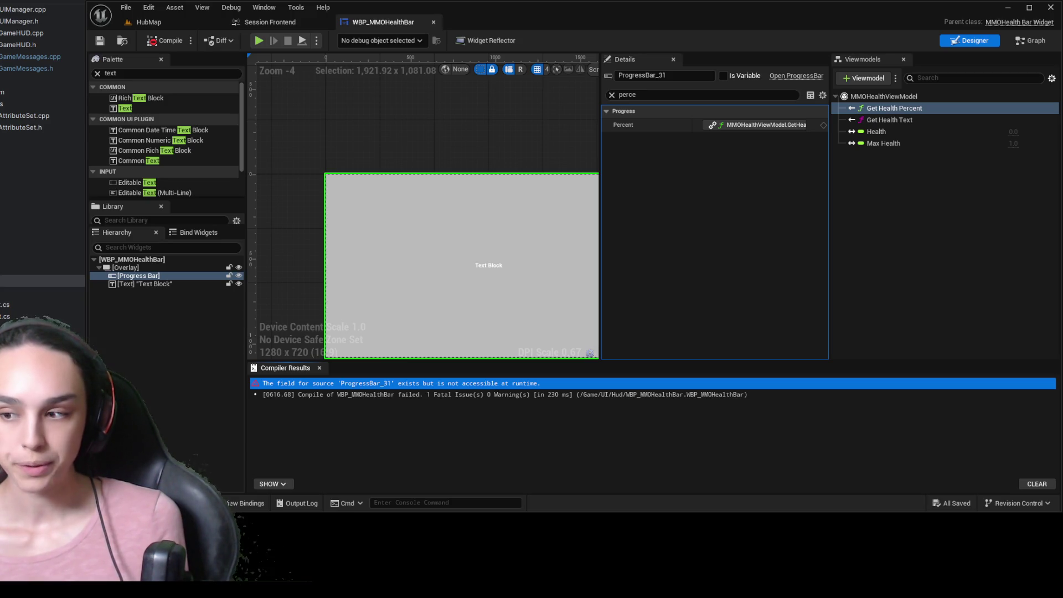
Show MMOHealthViewModel's settings and clear the 'perce' property search filter
click(311, 15)
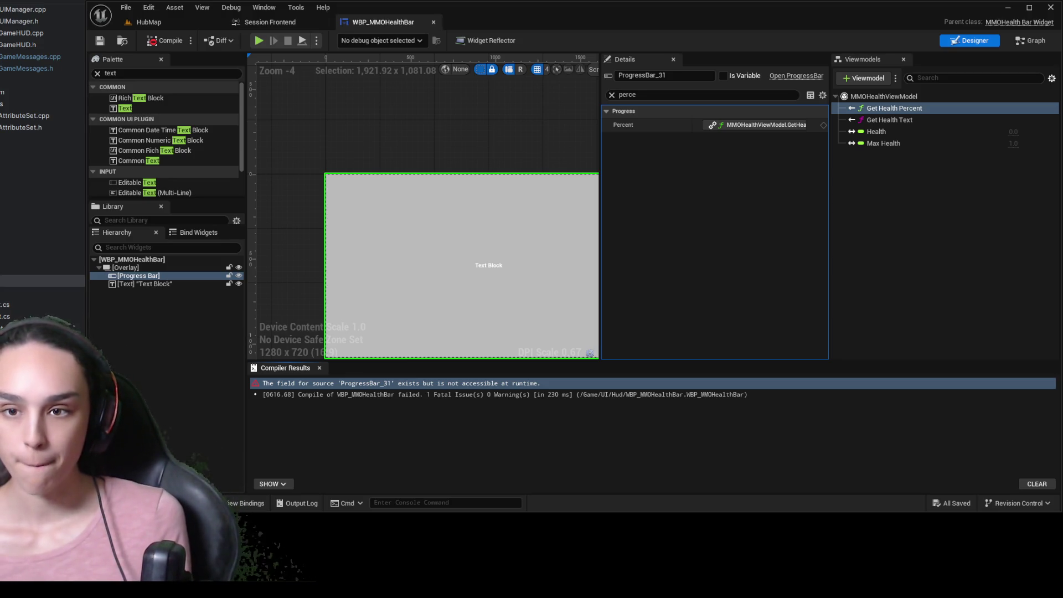
click(892, 97)
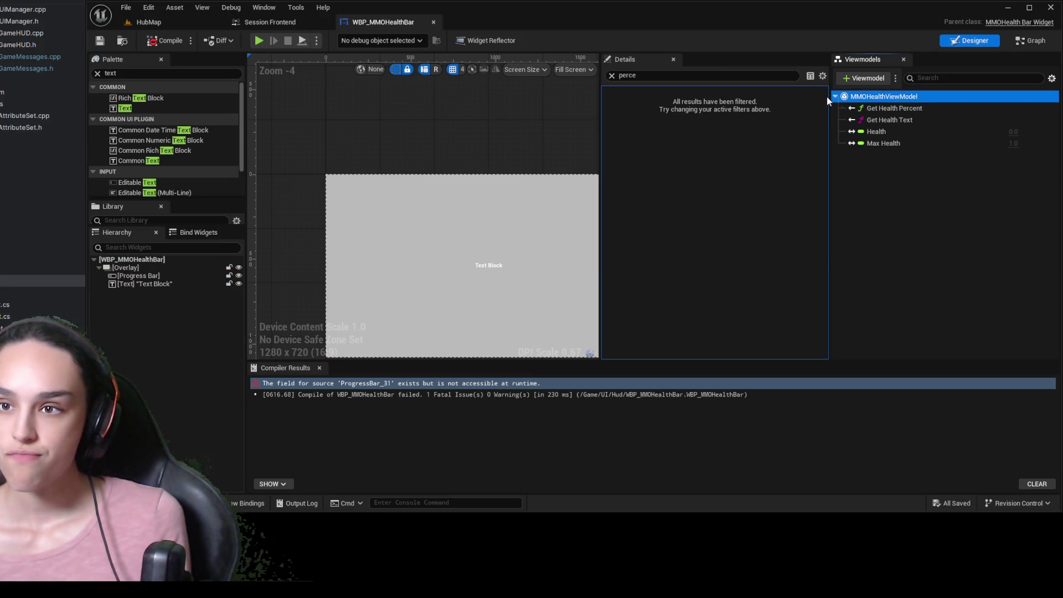
click(609, 76)
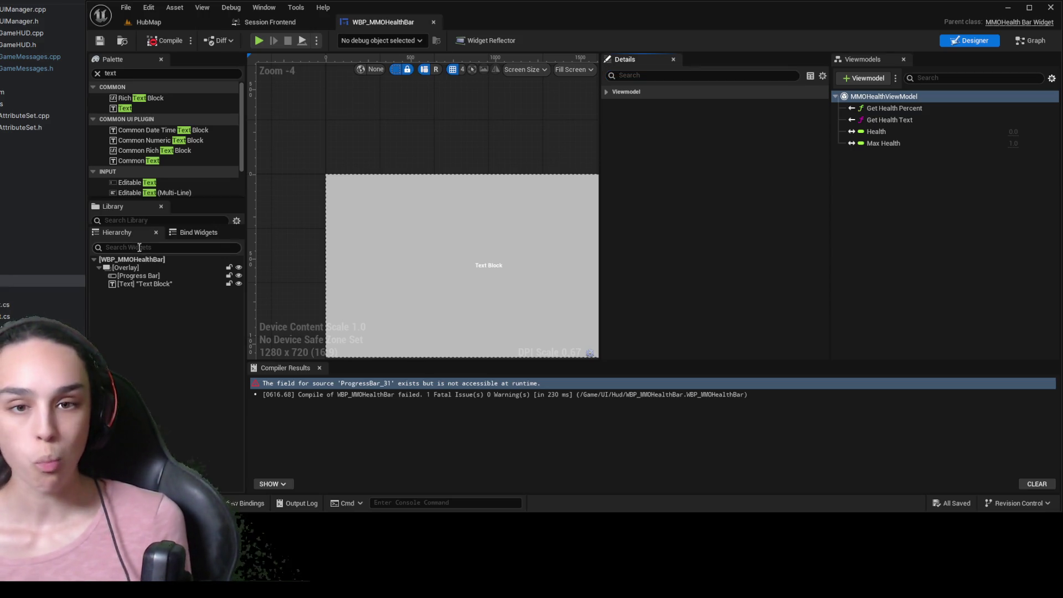
Tick Is Variable on ProgressBar_31 and TextBlock_412, then compile and save the widget
click(147, 276)
click(723, 76)
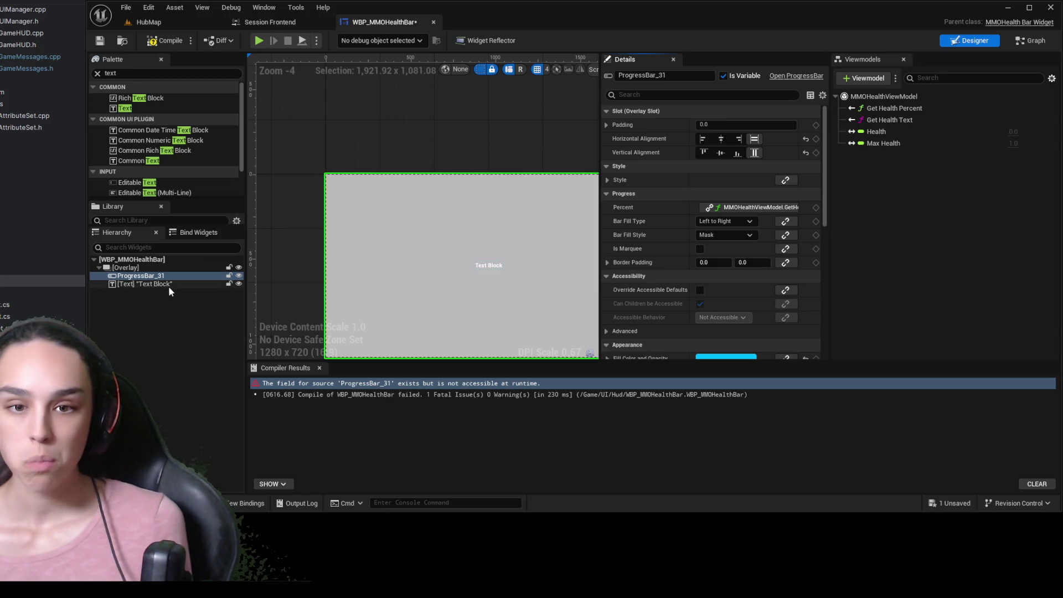
click(168, 285)
click(723, 76)
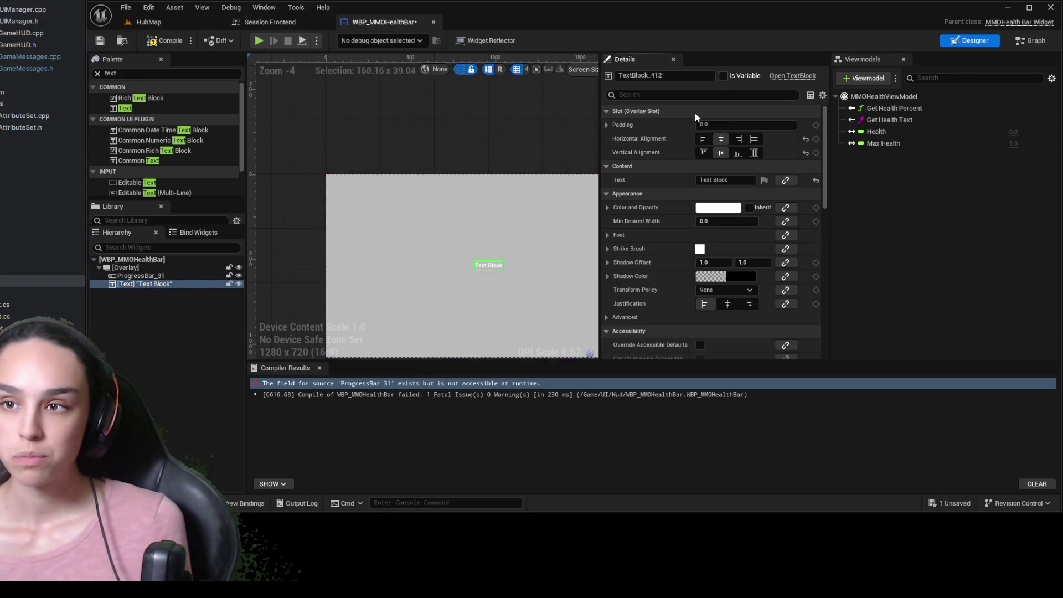
click(149, 42)
click(100, 41)
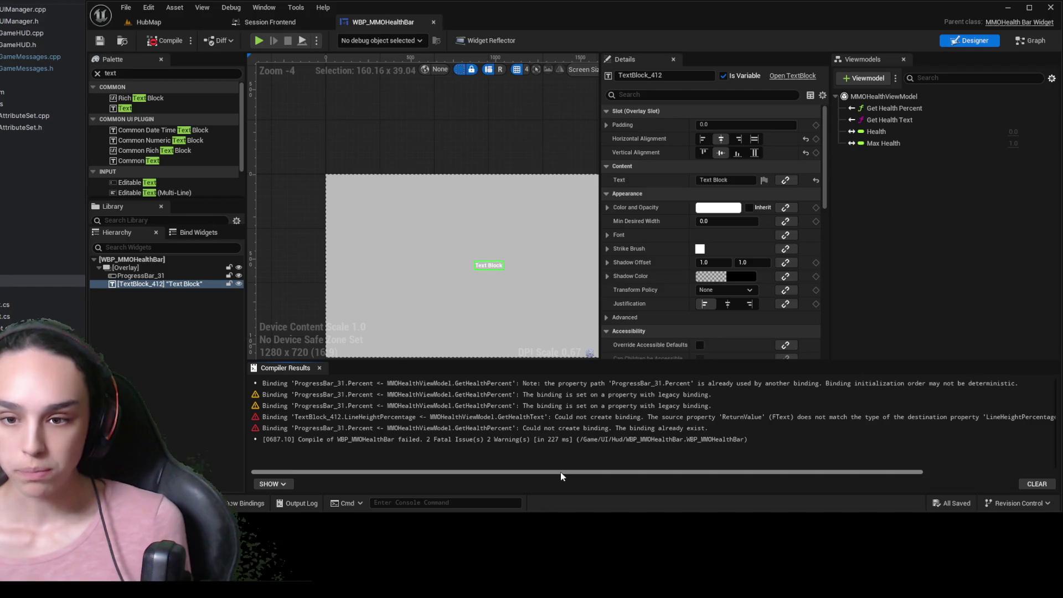
mouse_move(561, 472)
mouse_down()
mouse_move(737, 478)
mouse_move(472, 471)
mouse_up()
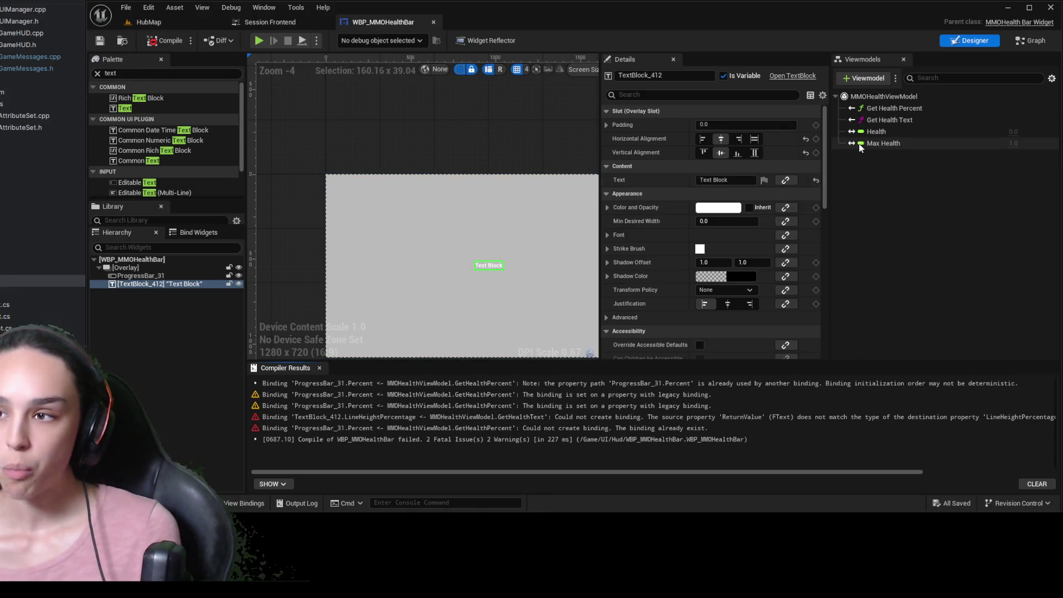
mouse_move(825, 161)
mouse_down()
mouse_move(826, 343)
mouse_move(836, 108)
mouse_up()
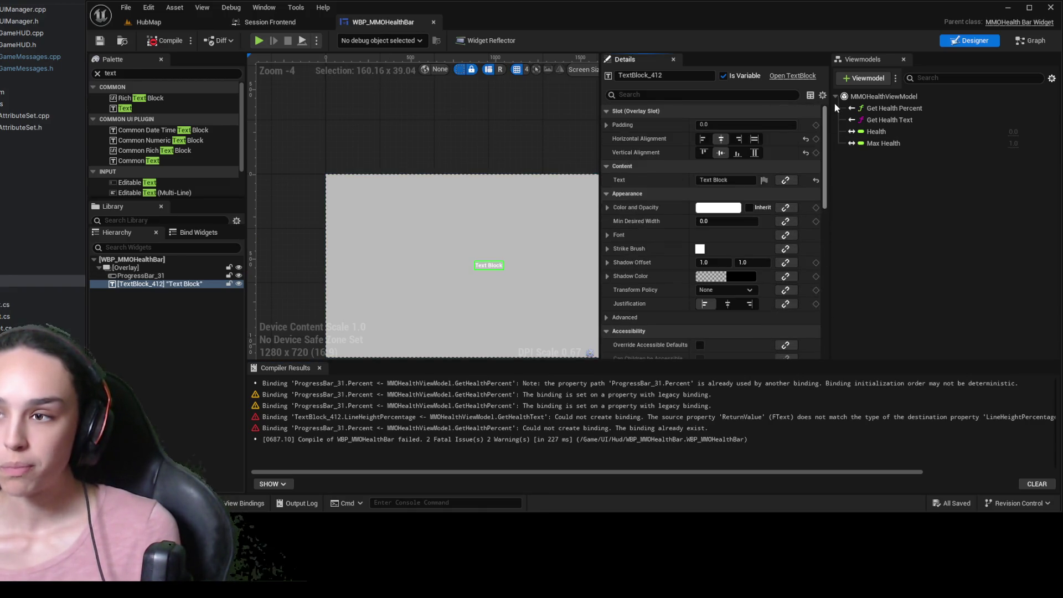
click(441, 416)
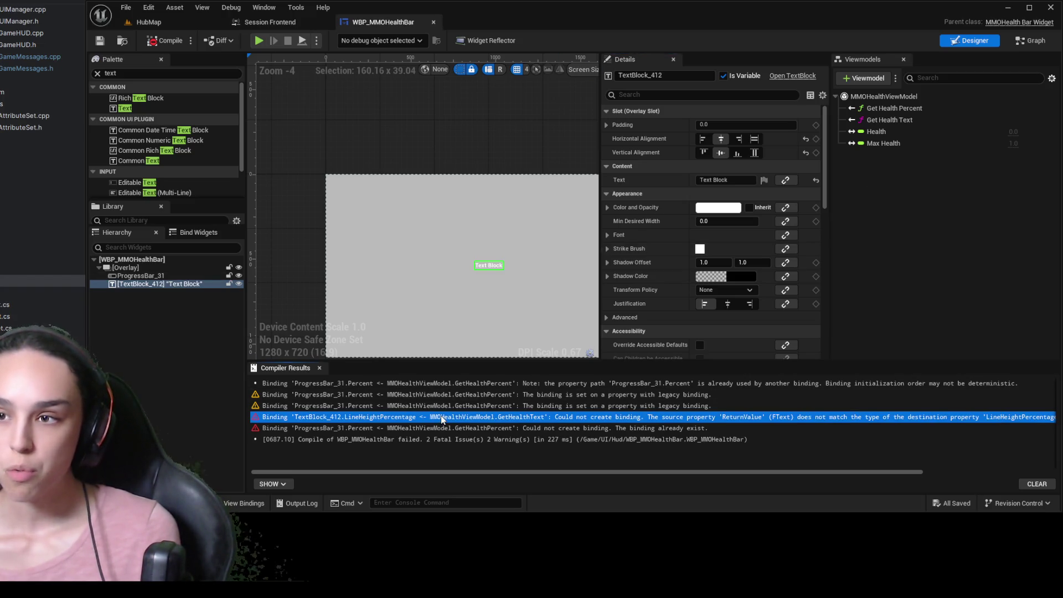
Bind the Text Block's Text to GetHealthText, remove its Line Height Percentage binding, then compile and save
drag(890, 121, 786, 180)
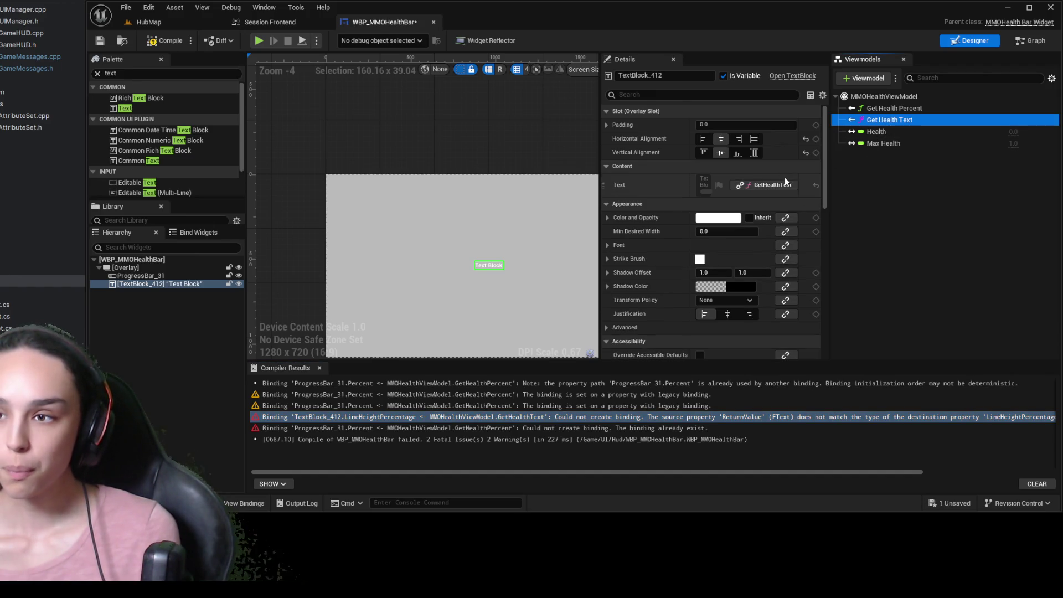
click(167, 41)
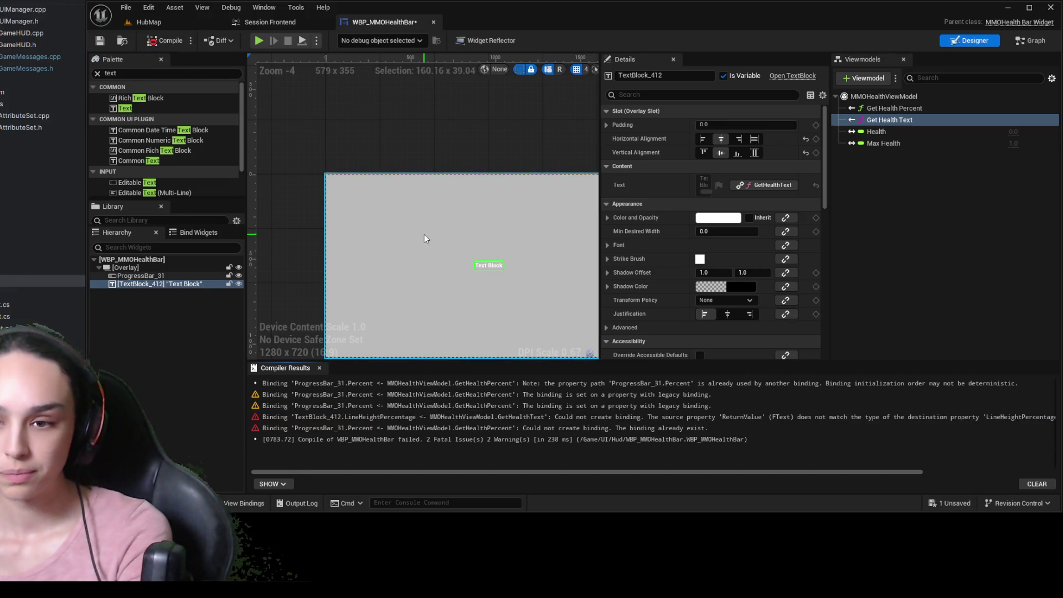
click(655, 95)
text(lin)
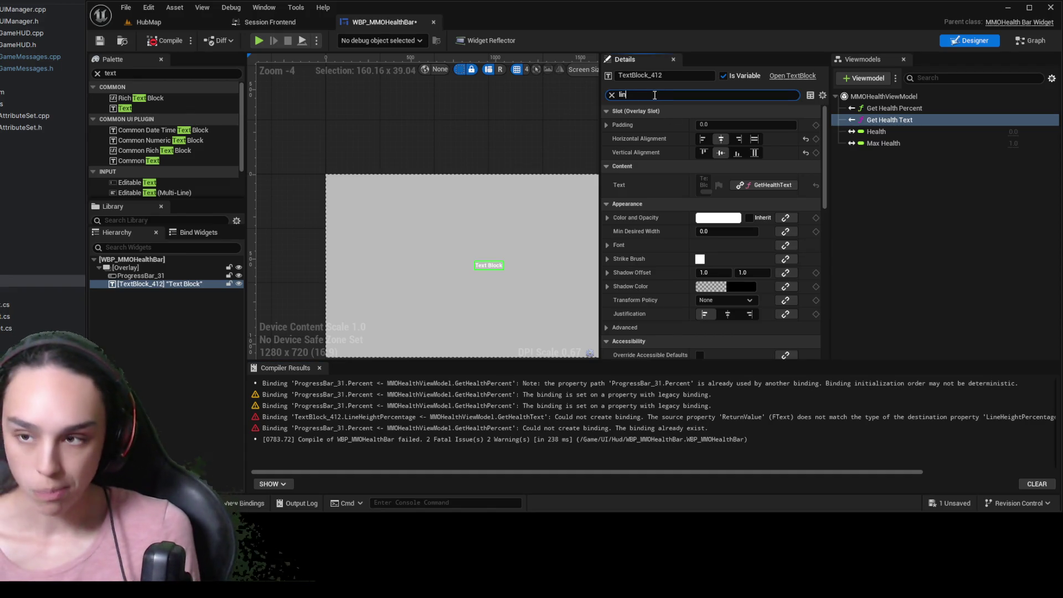
text(e)
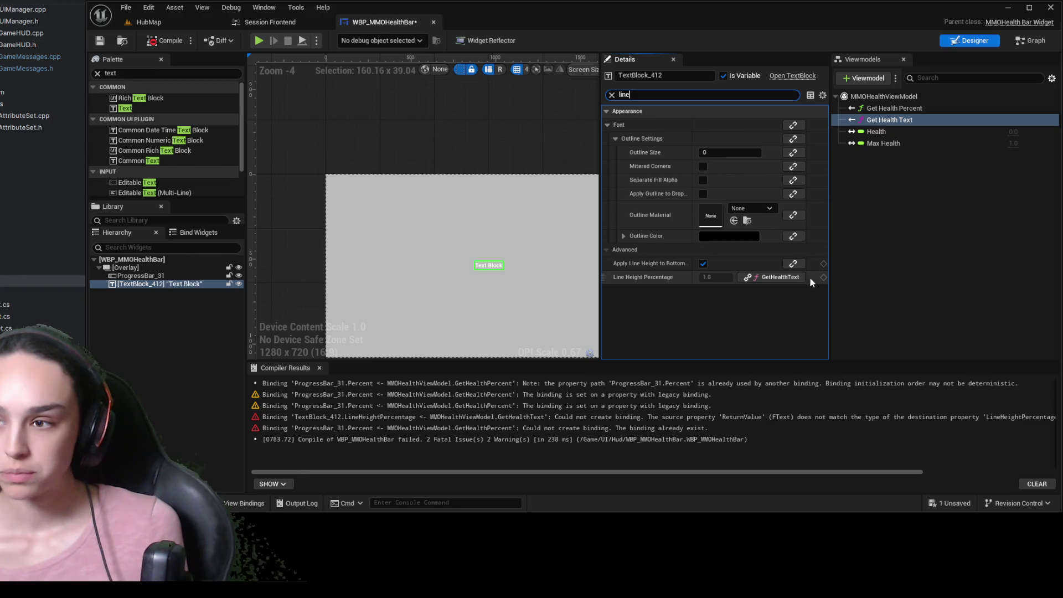
click(790, 278)
click(786, 302)
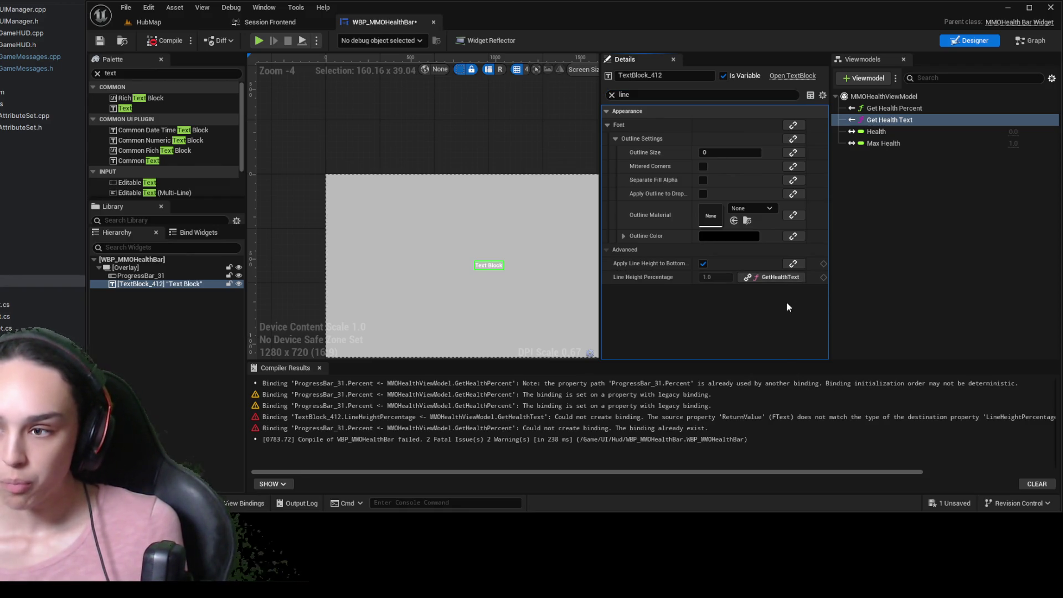
click(161, 41)
click(100, 41)
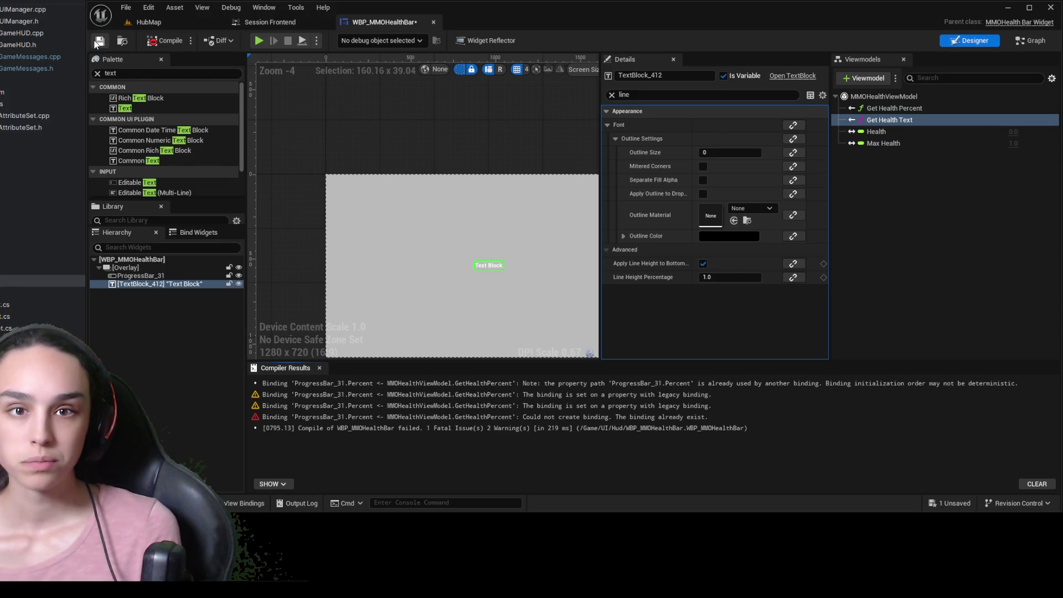
click(163, 275)
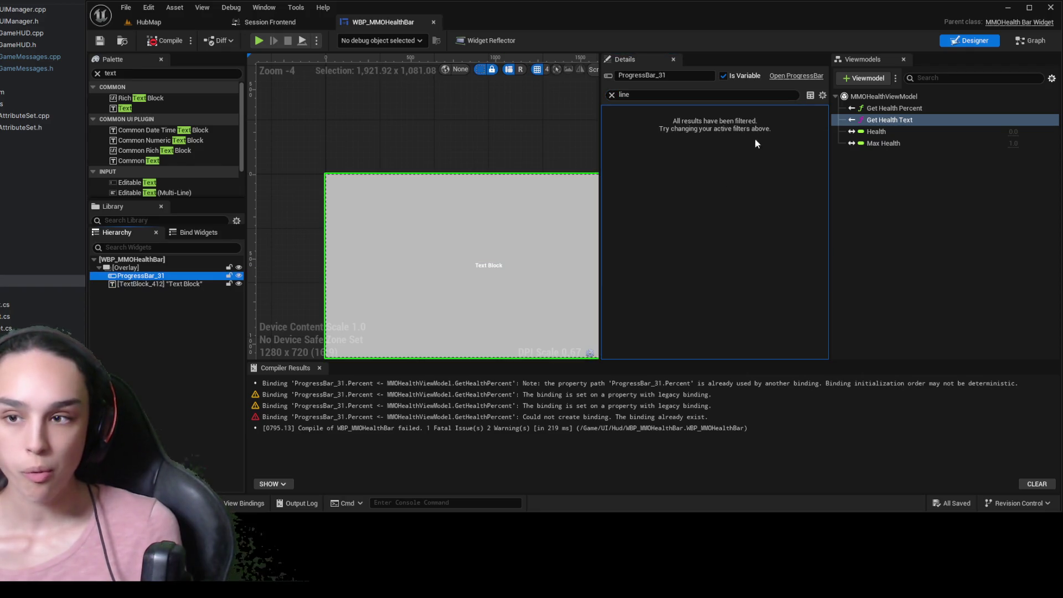
Clear the search and review modified properties, undoing an accidental Fill Color and Opacity binding
click(612, 95)
click(615, 110)
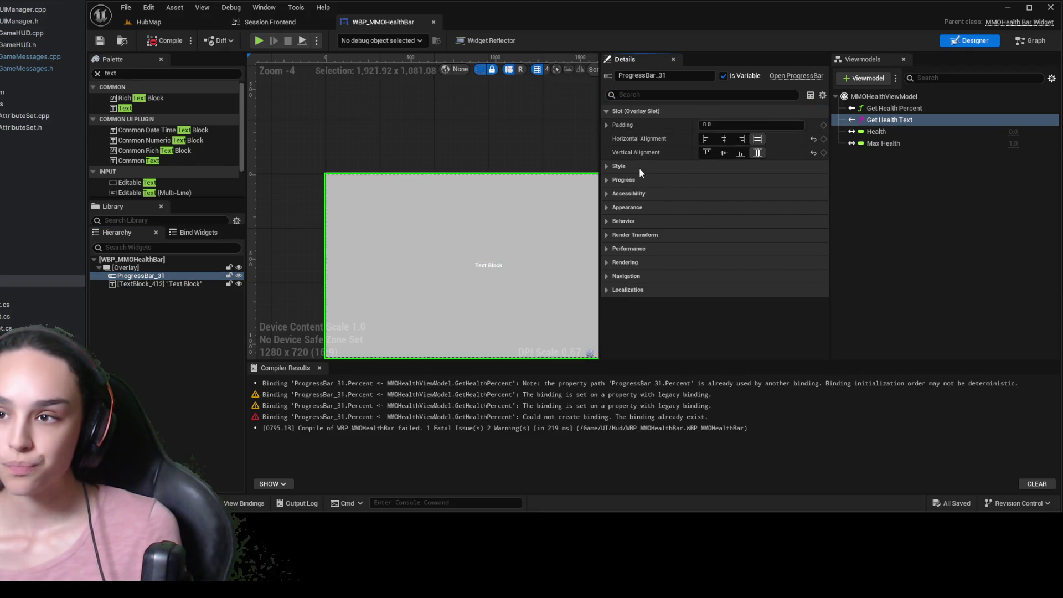
click(824, 96)
click(841, 111)
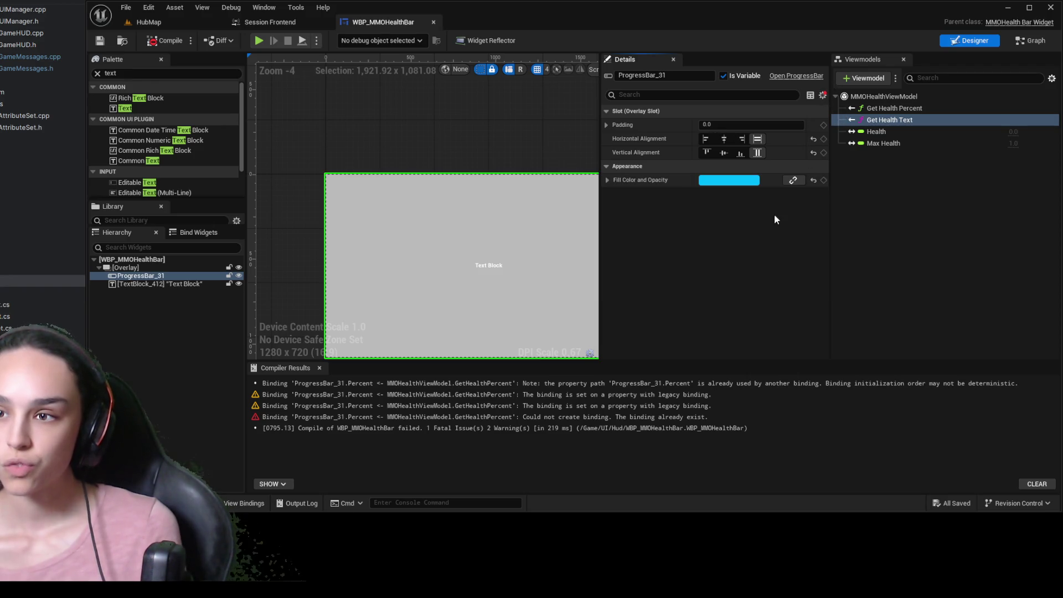
click(886, 109)
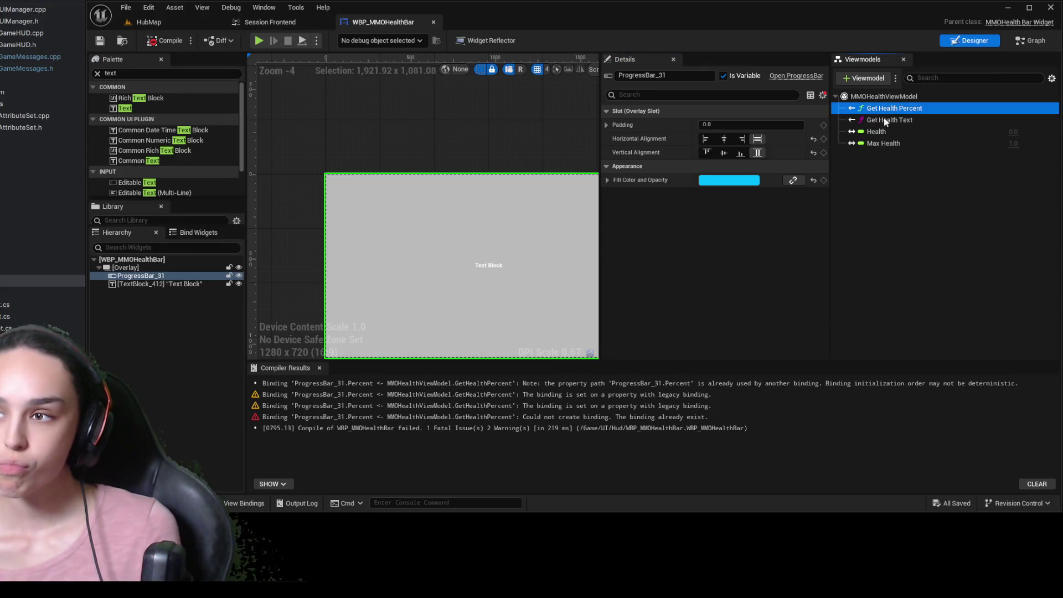
click(795, 180)
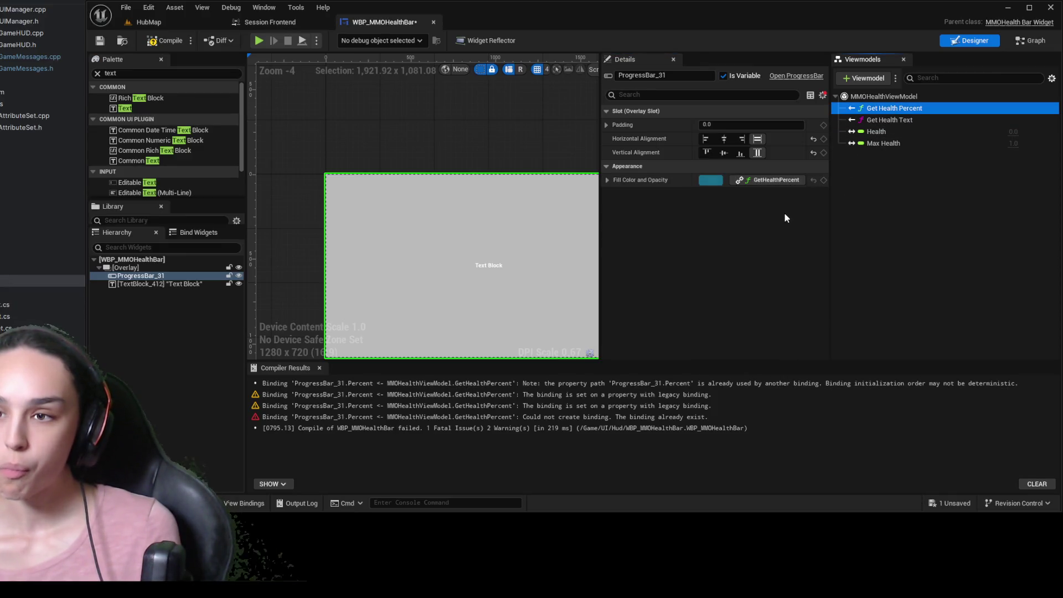
click(800, 187)
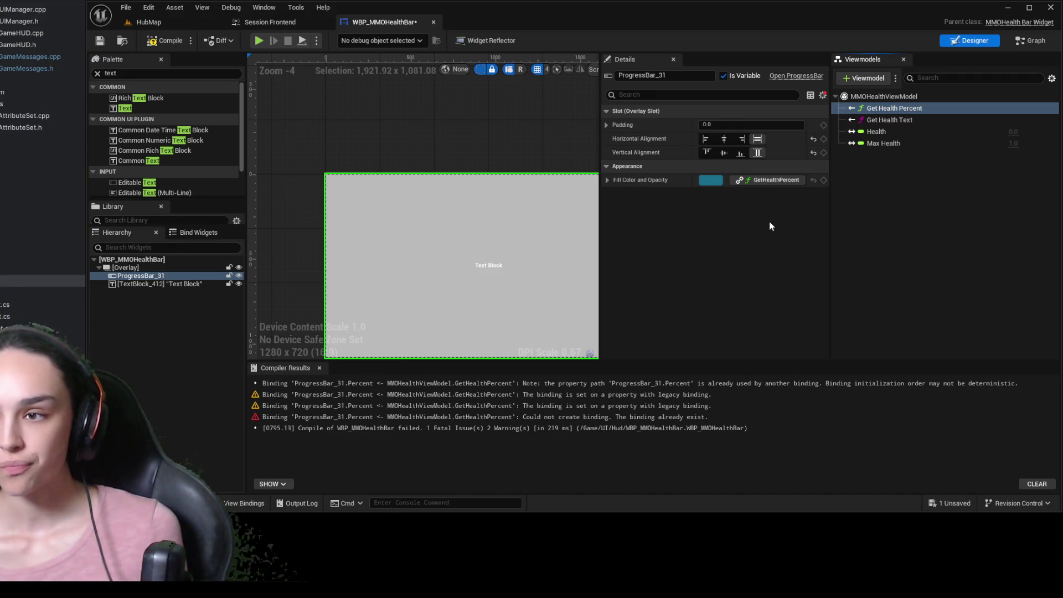
key(ctrl+z)
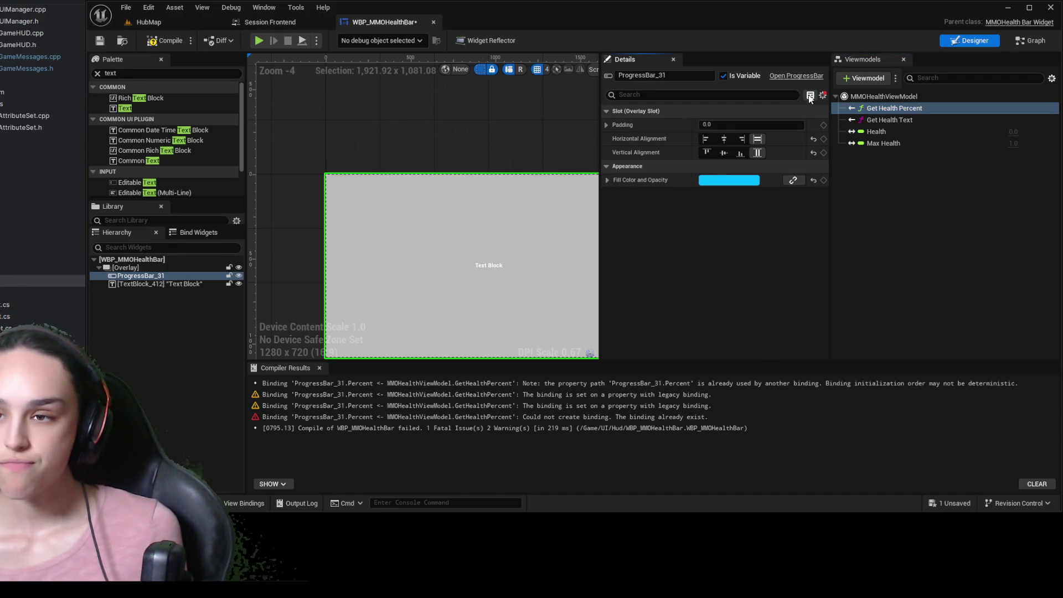
click(823, 95)
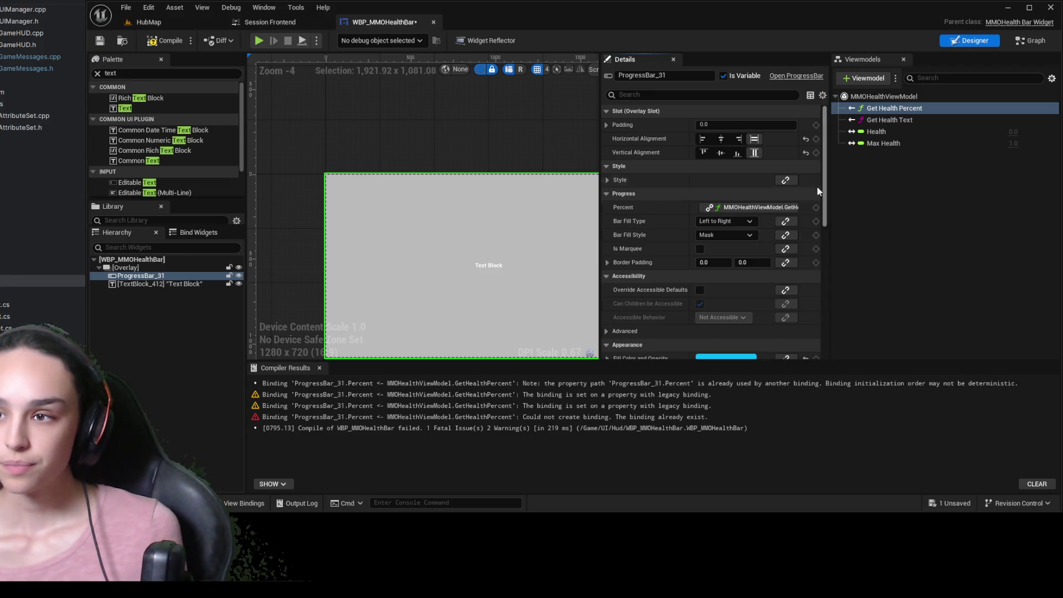
Replace the Percent binding with GetHealthPercent, then compile and save without errors
click(778, 210)
click(894, 108)
click(783, 207)
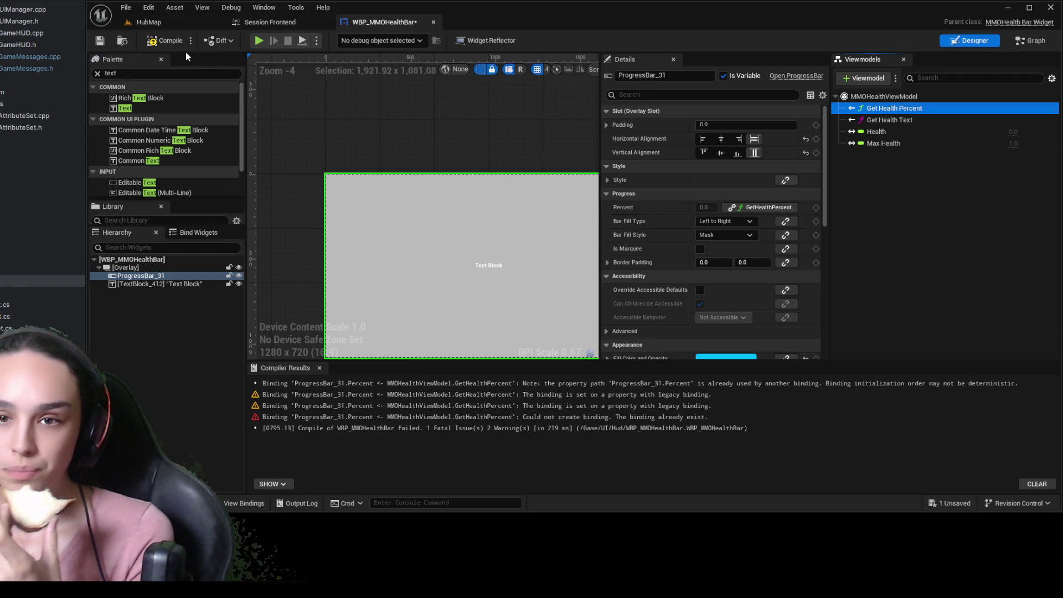
click(160, 43)
click(108, 42)
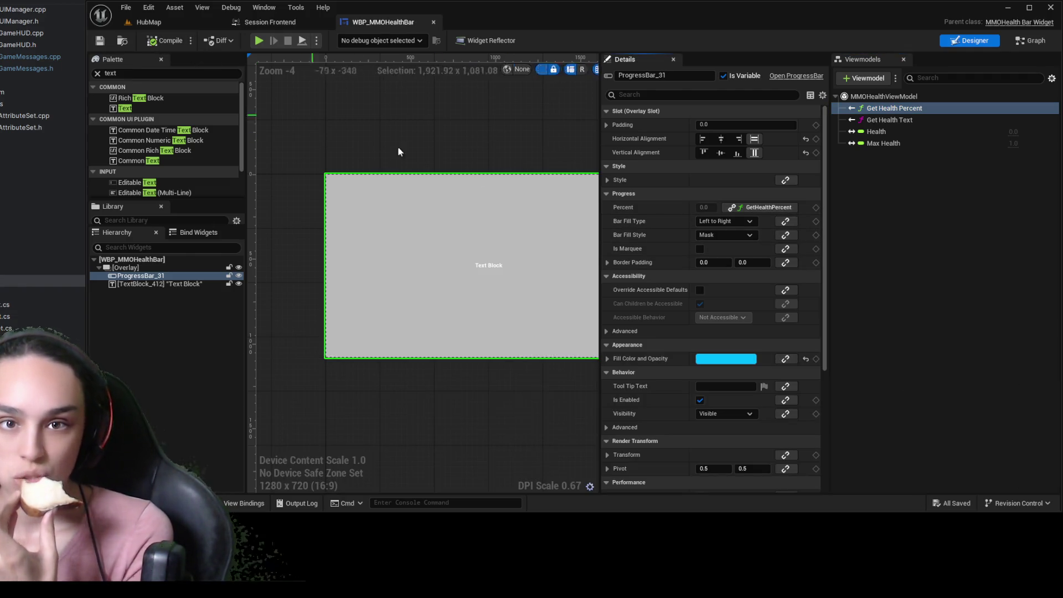
click(171, 285)
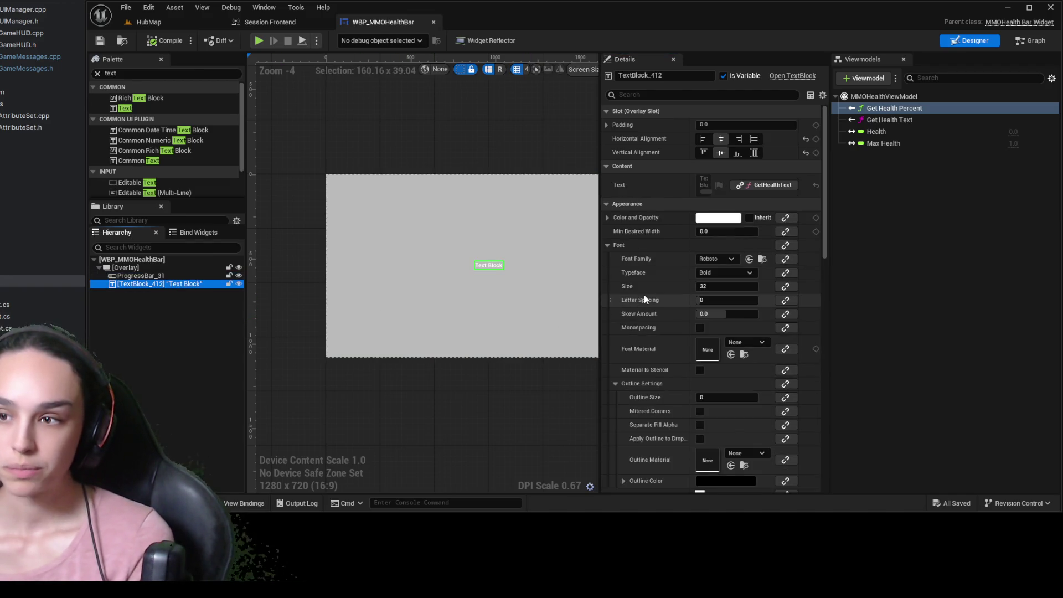
click(181, 277)
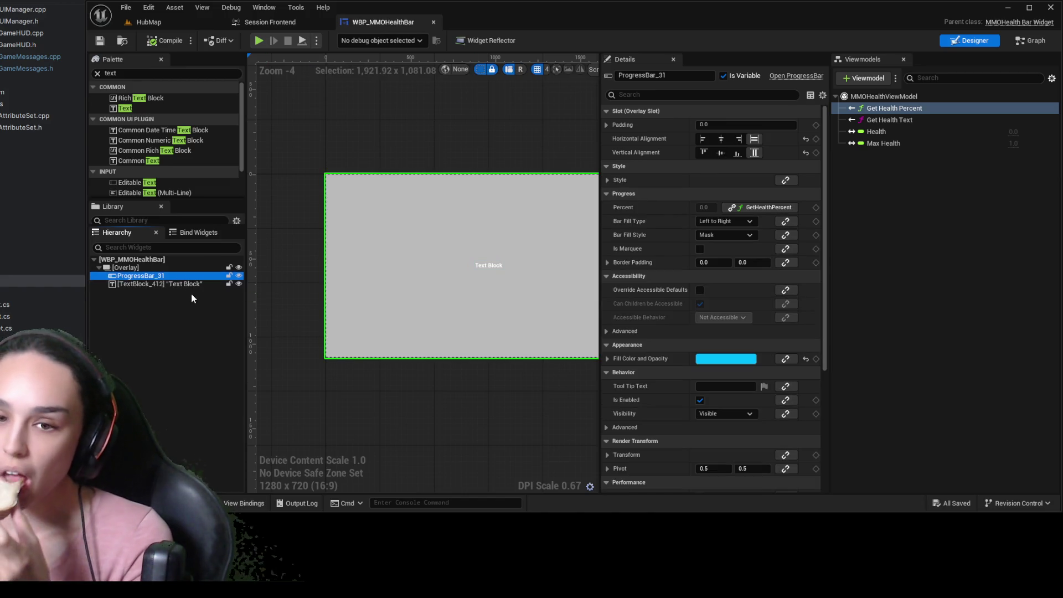
Rename the progress bar to HealthBar
key(F2)
text(HealthBar)
key(Return)
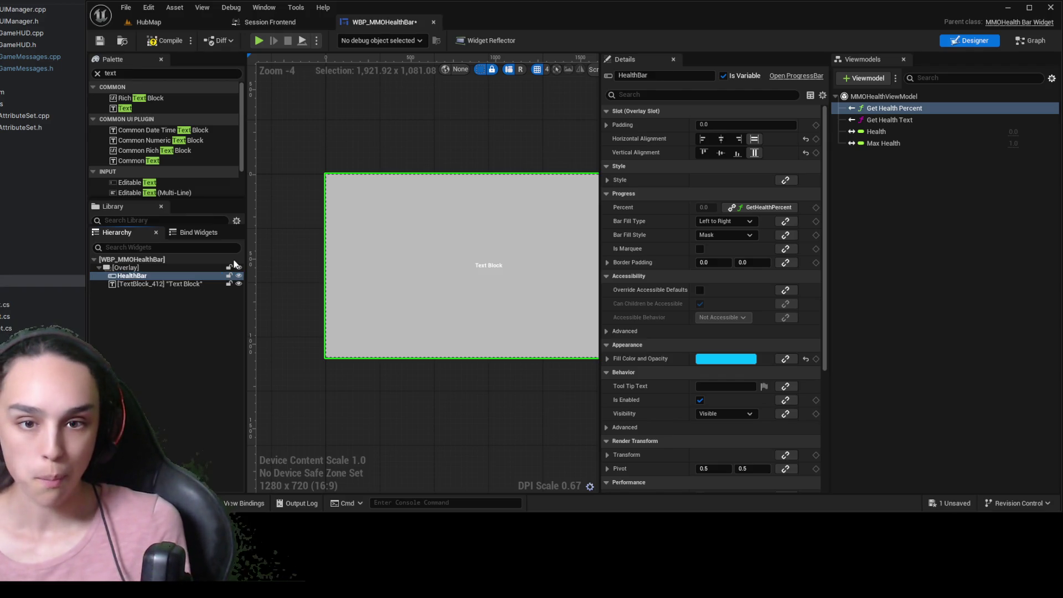
Rename the text block to HealthText, correcting the mistyped capital E
click(178, 284)
key(F2)
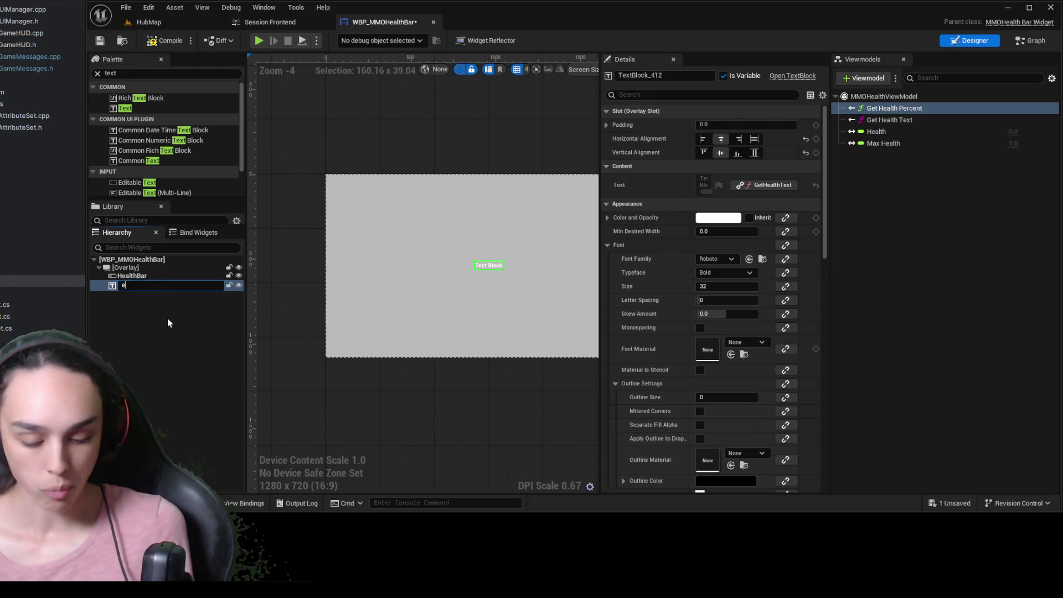
text(HEalthText)
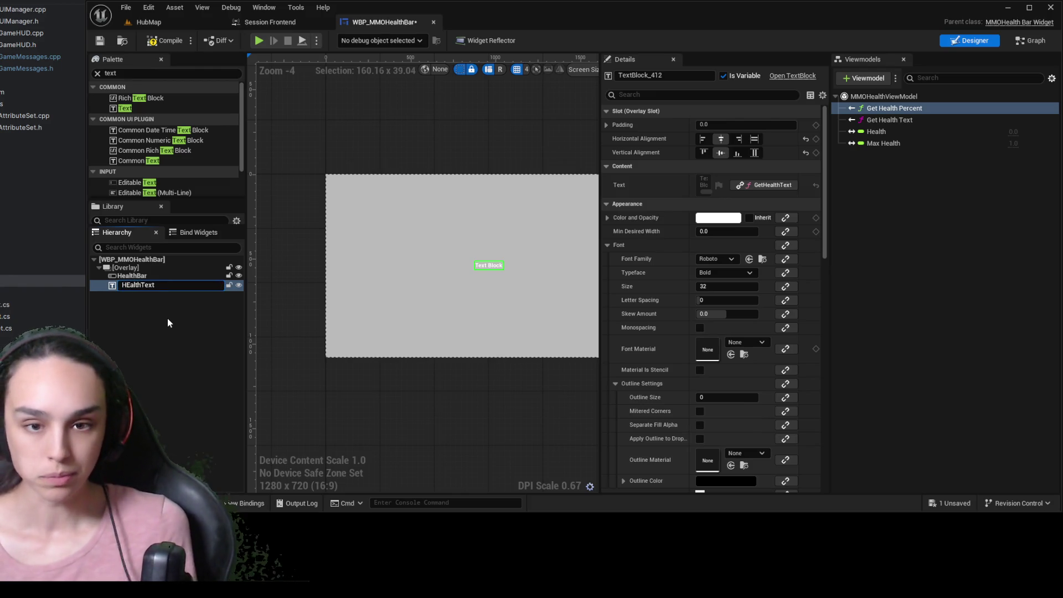
key(Left)
key(Left)
key(Left)
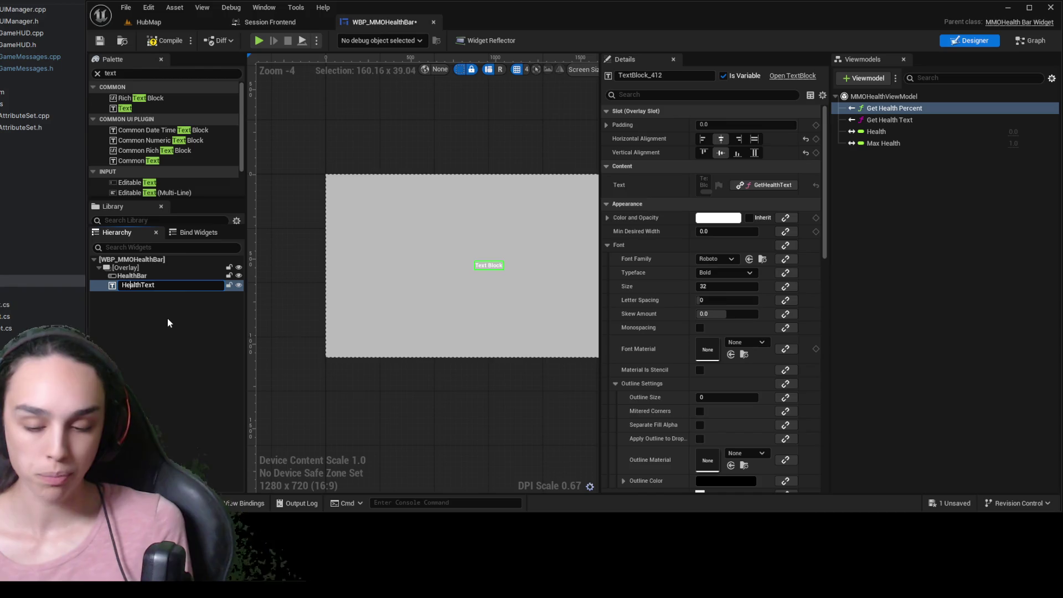
key(BackSpace)
text(e)
key(Return)
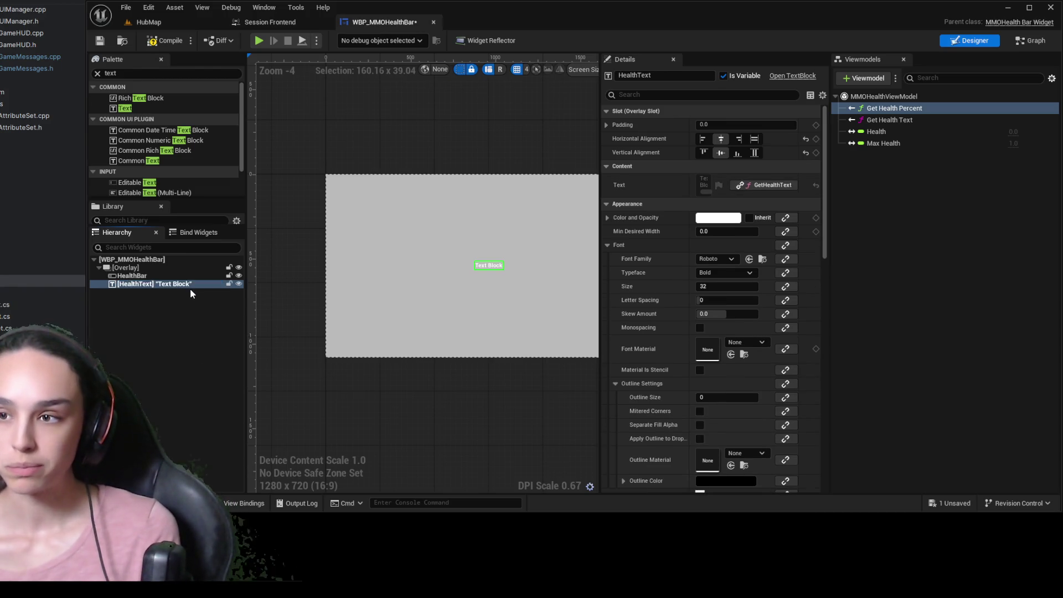
click(155, 76)
text(common)
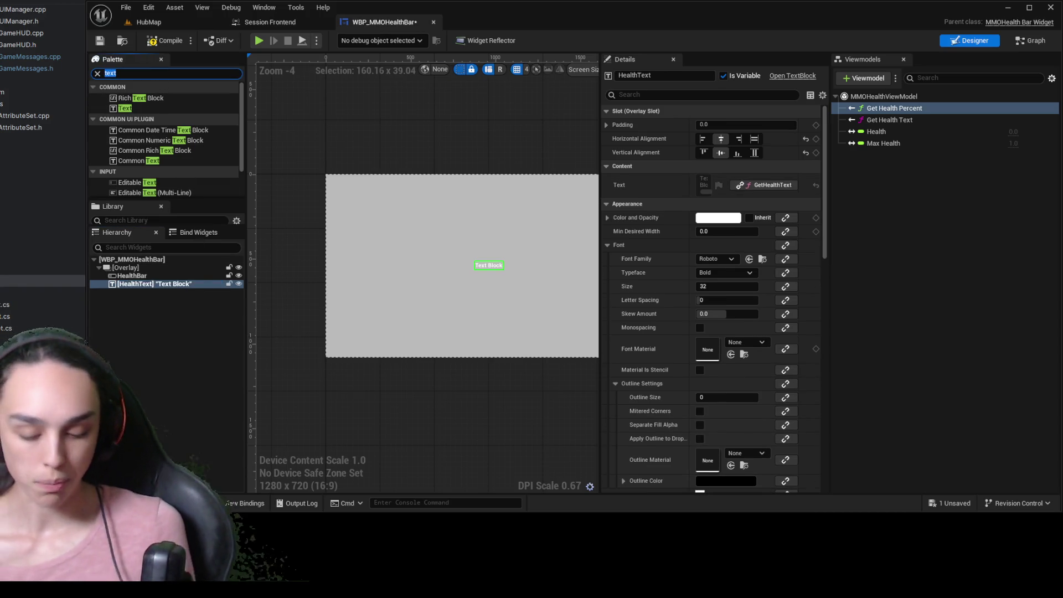
text( tex)
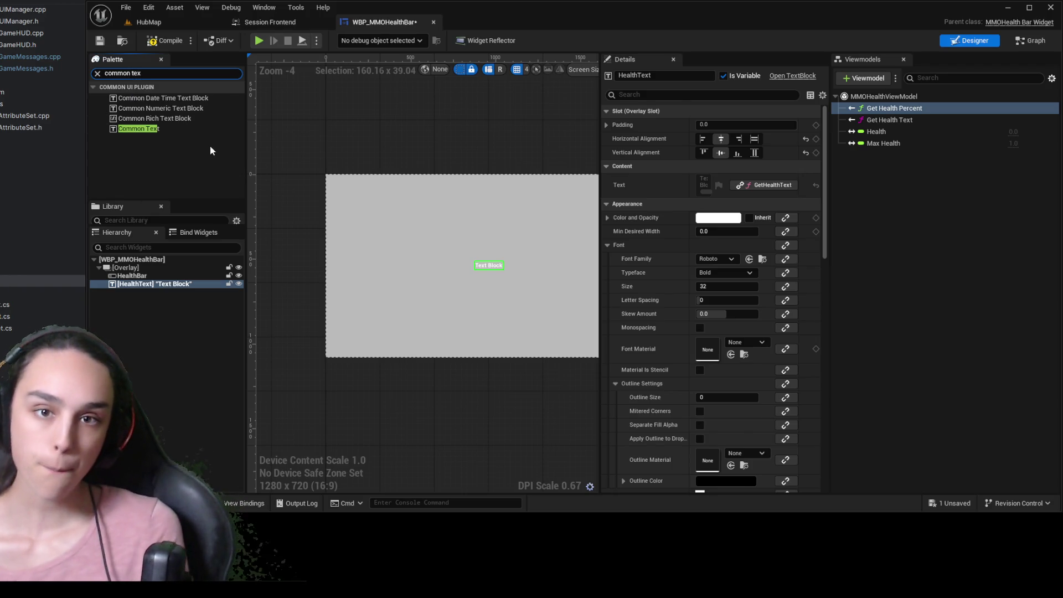
Add a Common Text widget to the Overlay and delete the old HealthText text block
click(155, 129)
drag(168, 271, 162, 286)
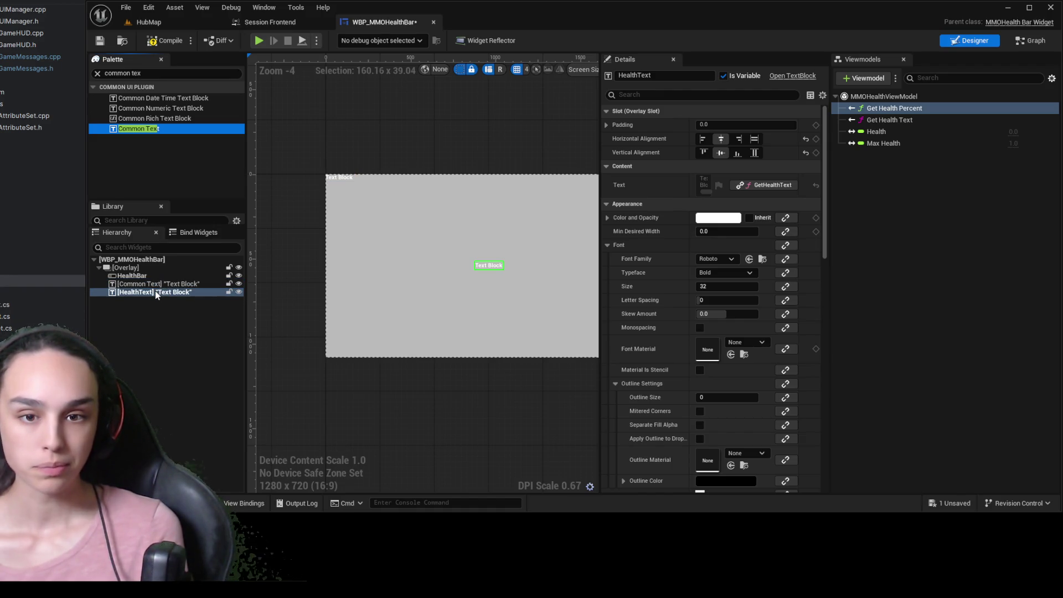
click(155, 290)
click(169, 341)
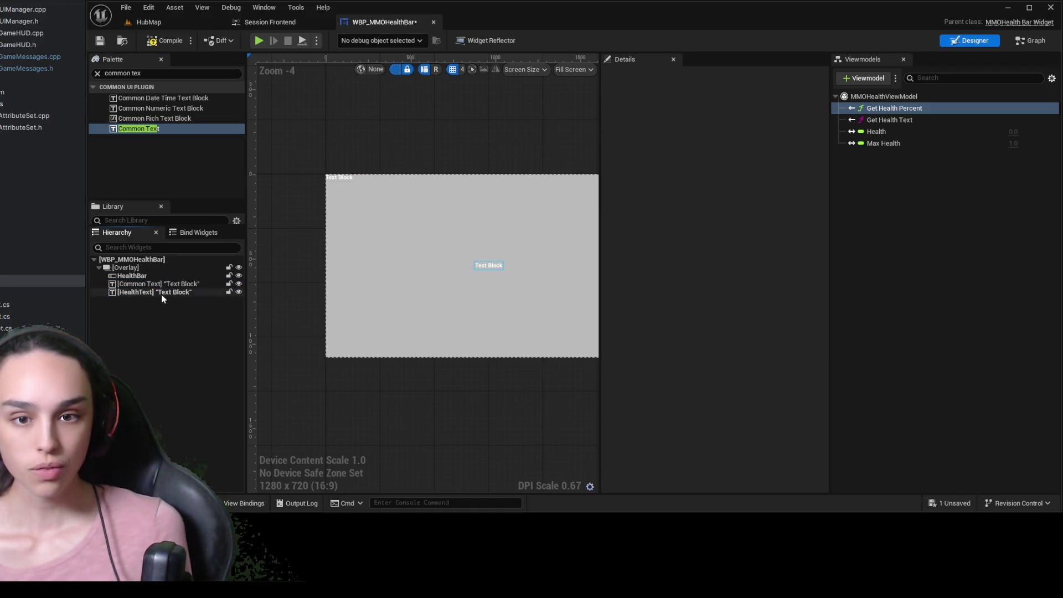
click(161, 294)
key(Delete)
Rename the new Common Text widget to HealthText
double_click(160, 287)
text(HealthText)
key(Return)
click(171, 333)
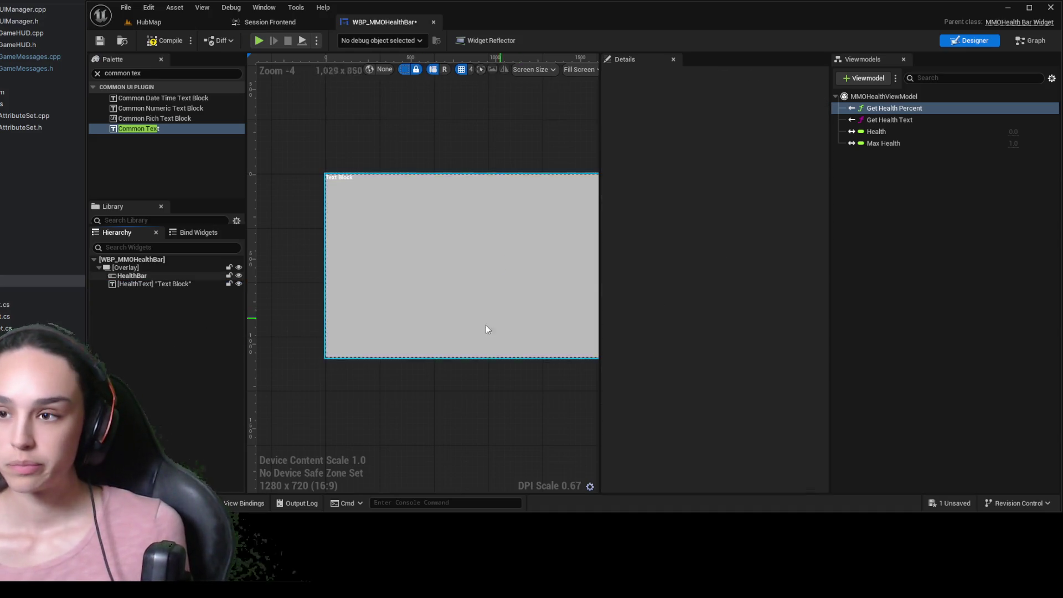
click(187, 284)
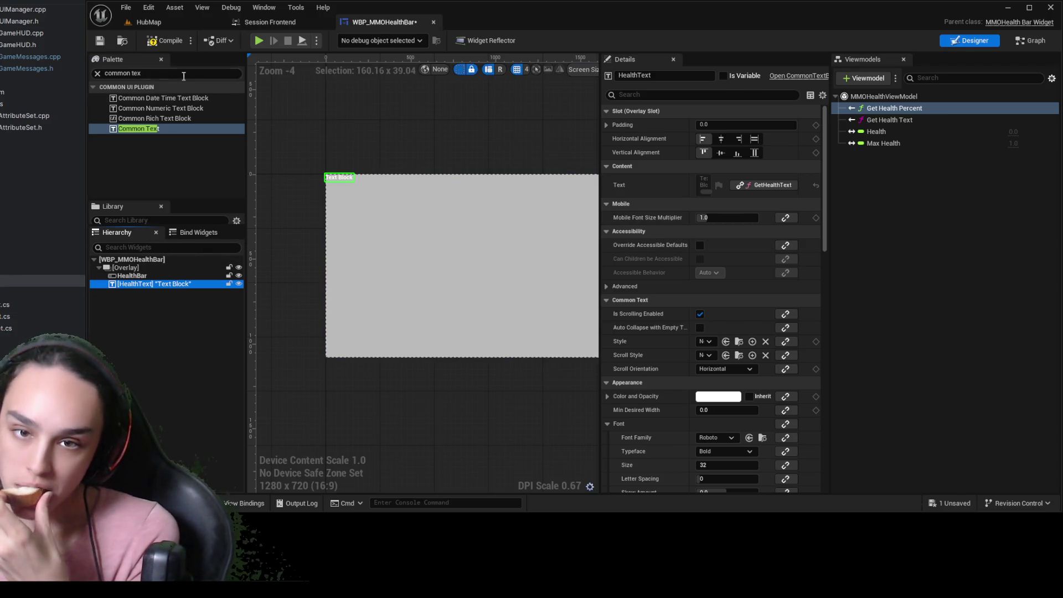
Compile and save the widget blueprint with the HealthBar progress bar selected
click(165, 41)
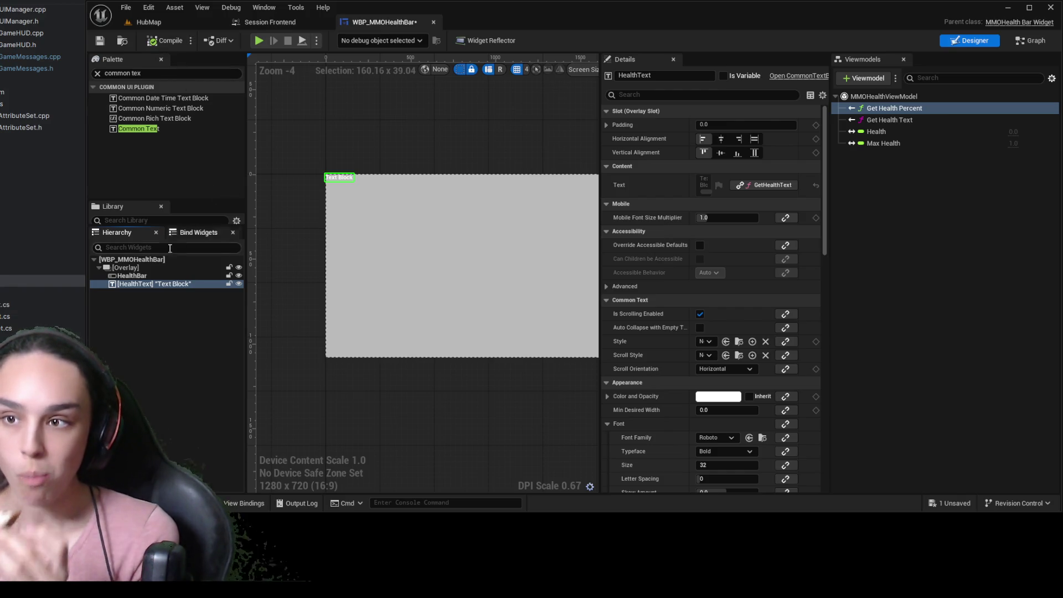
click(131, 276)
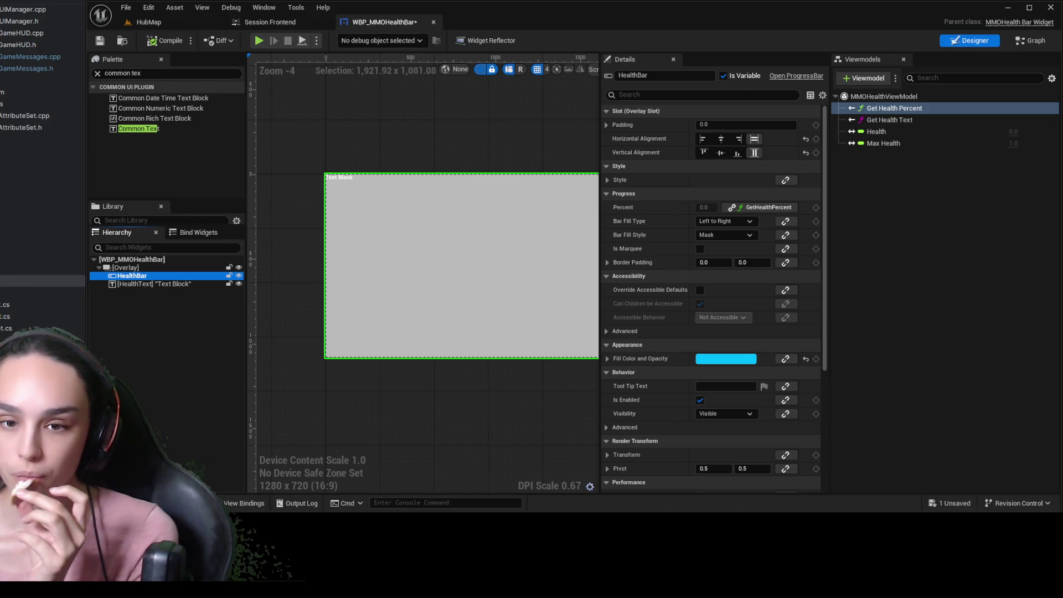
click(100, 40)
scroll(368, 266, down, 4)
scroll(461, 231, up, 4)
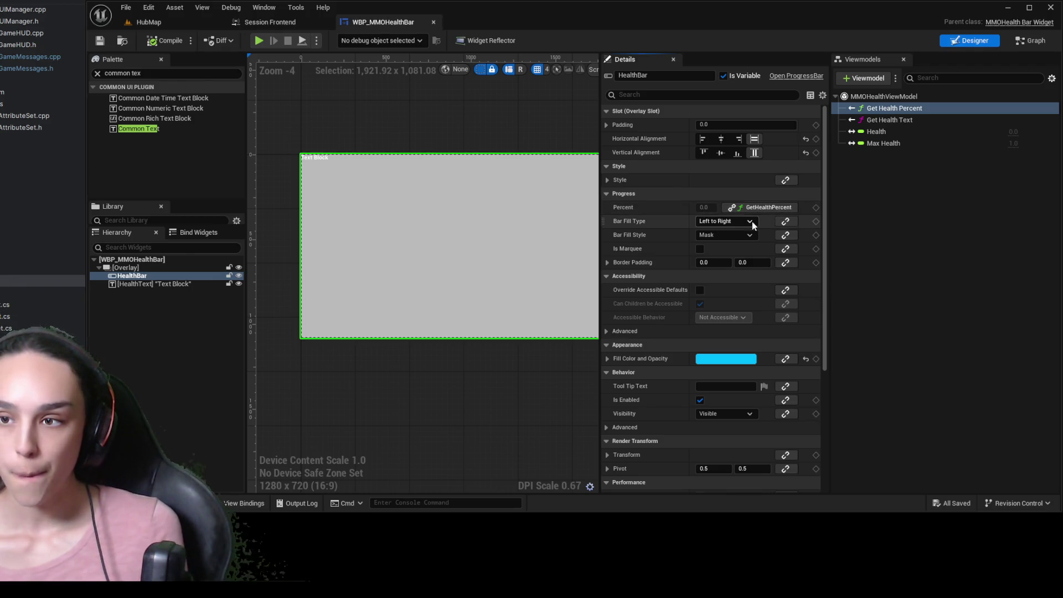
Remove HealthBar's GetHealthPercent binding and set its preview Percent to 0.3848
click(784, 211)
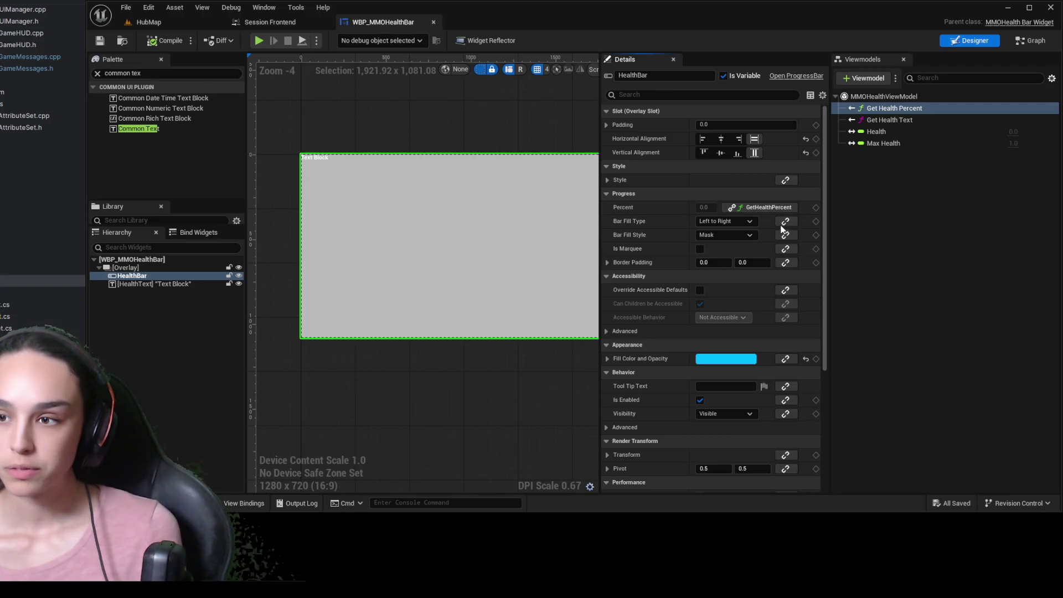
click(781, 235)
drag(706, 207, 745, 207)
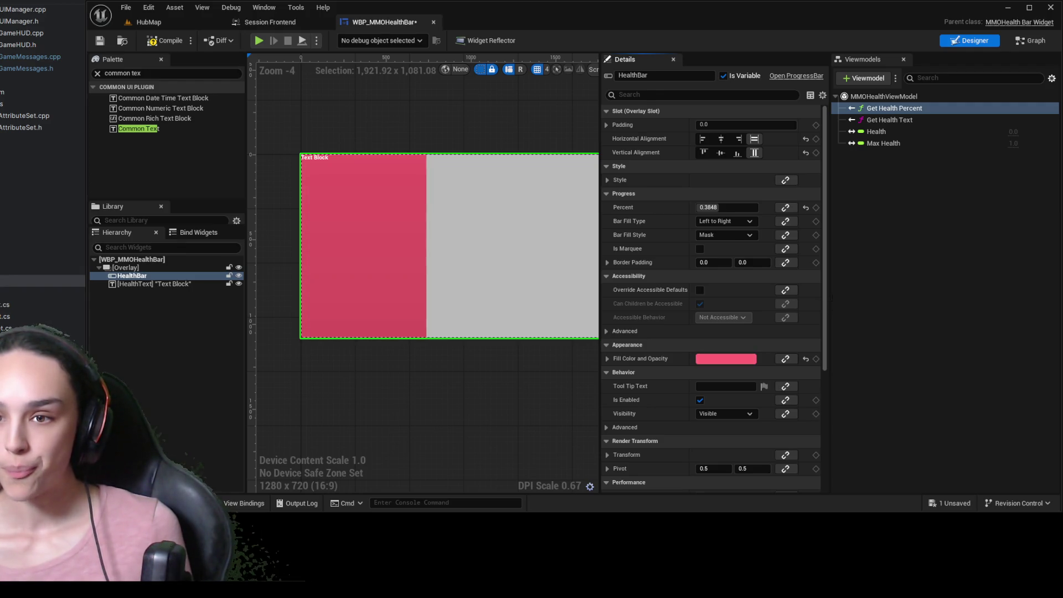
click(205, 284)
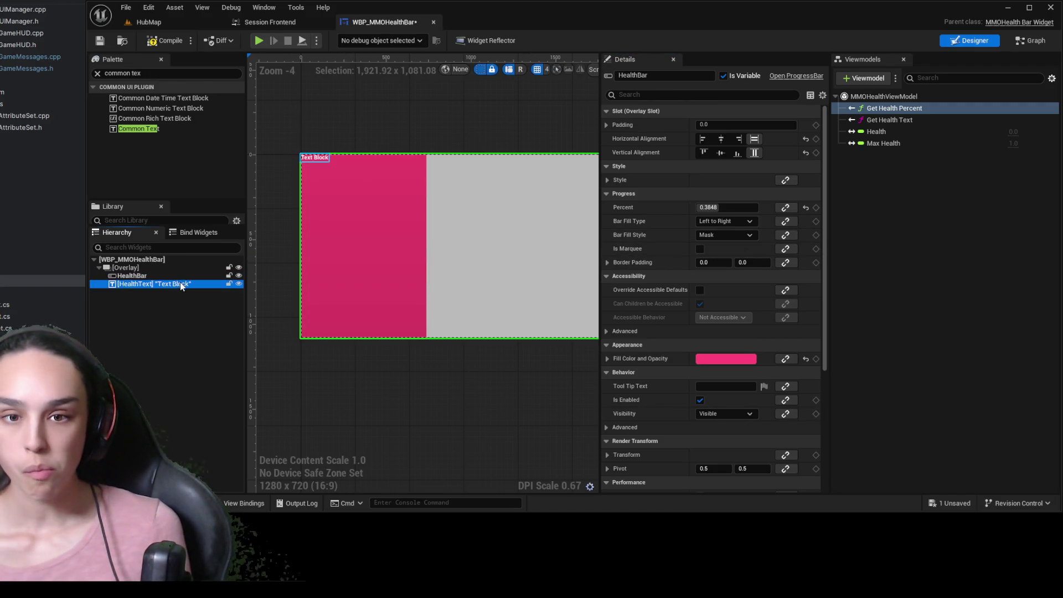
Centre HealthText horizontally and vertically and give it the BP_ParagraphTextStyle style
click(722, 139)
click(721, 153)
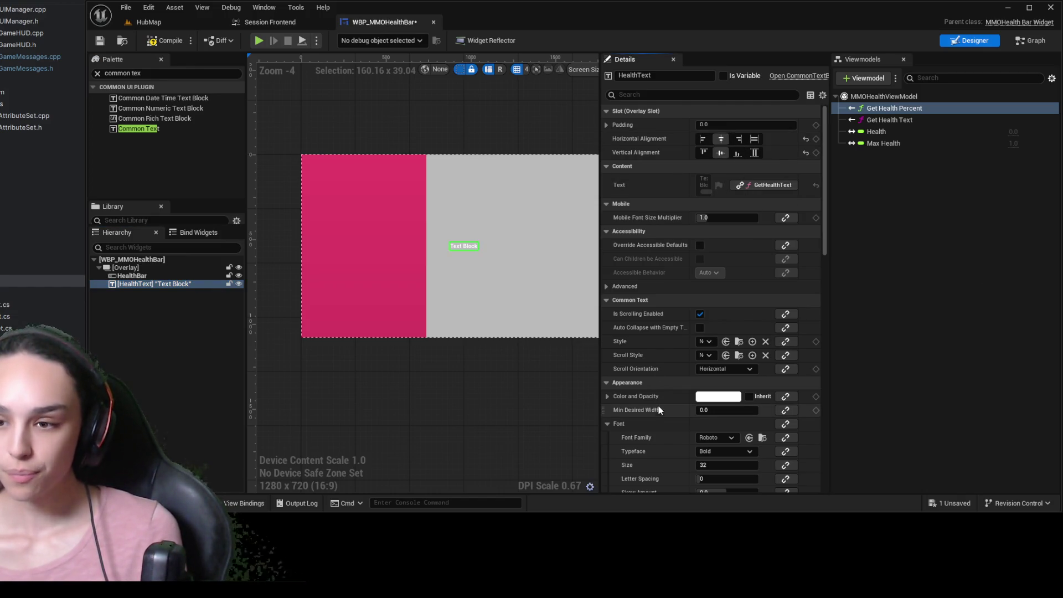
scroll(668, 324, down, 3)
click(674, 94)
text(styl)
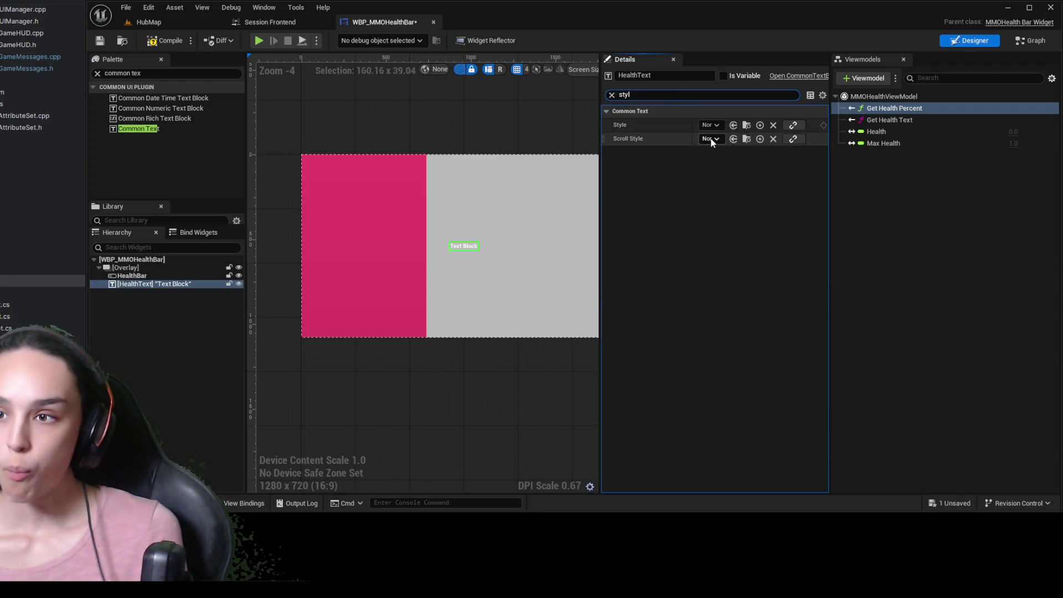
click(727, 140)
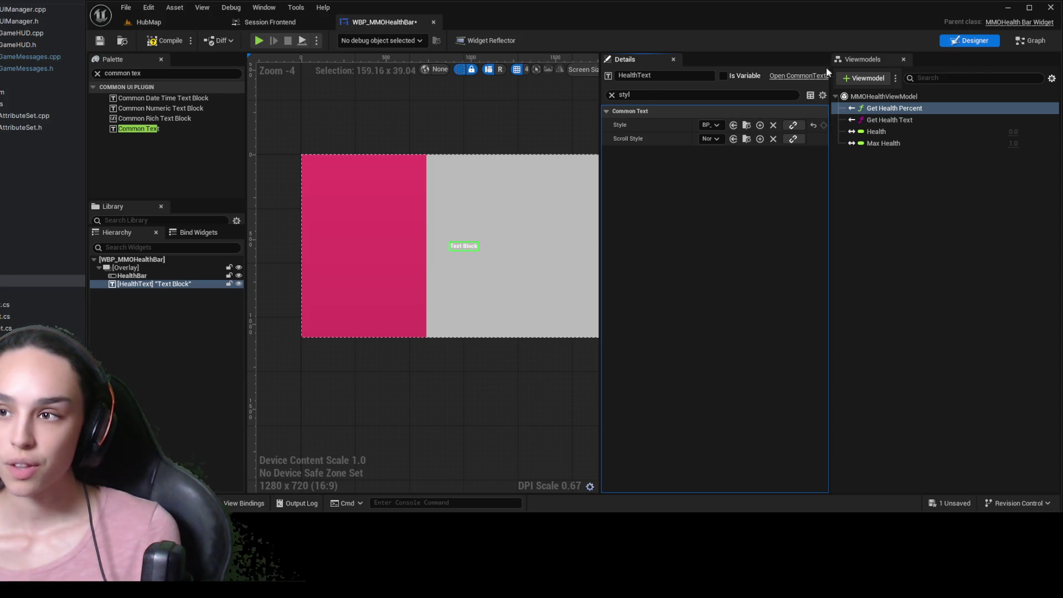
Close the Viewmodels panel and preview the widget at Desired on Screen size
click(904, 60)
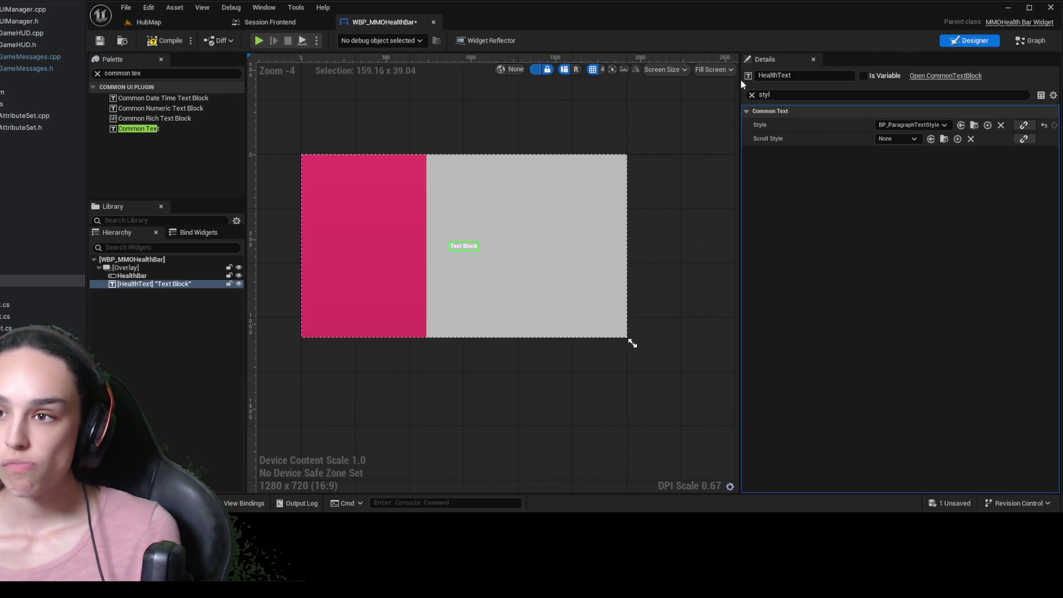
click(714, 72)
click(733, 122)
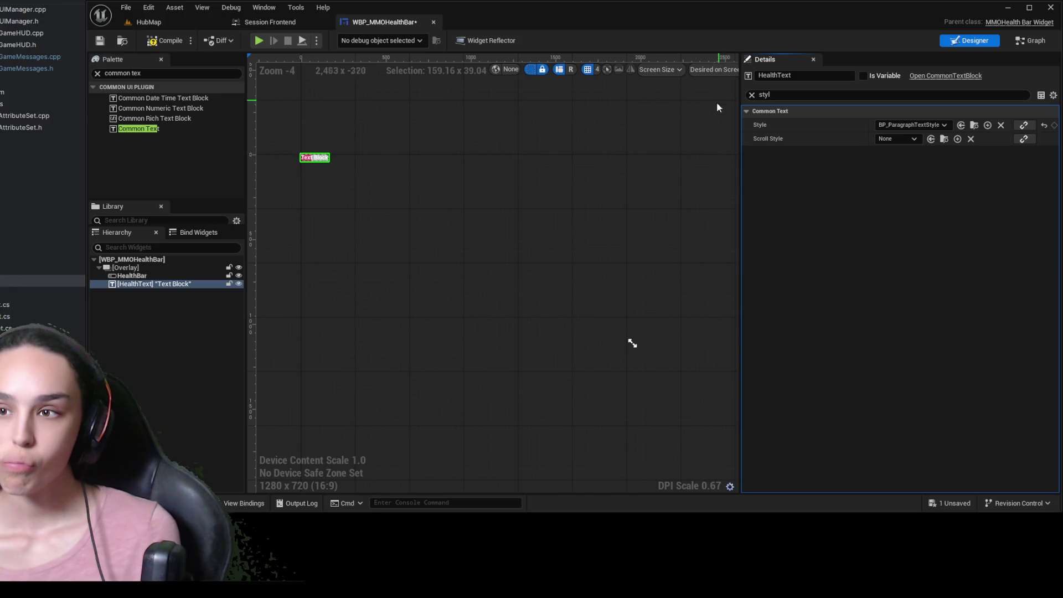
Select HealthBar, clear the Details search, and expand its Overlay Slot, Style and Progress sections
click(157, 276)
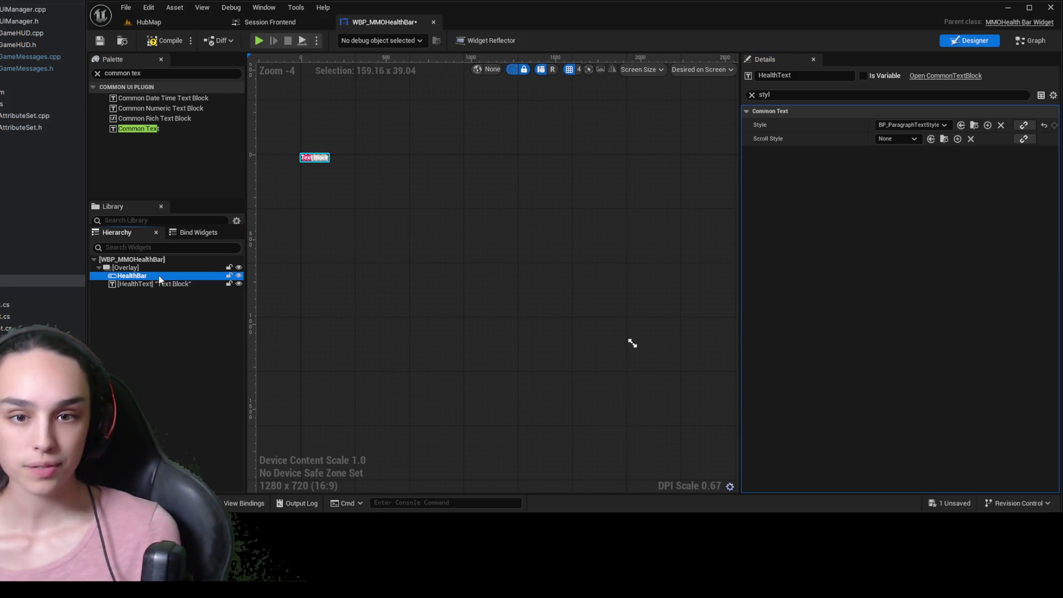
click(772, 94)
key(BackSpace)
click(776, 114)
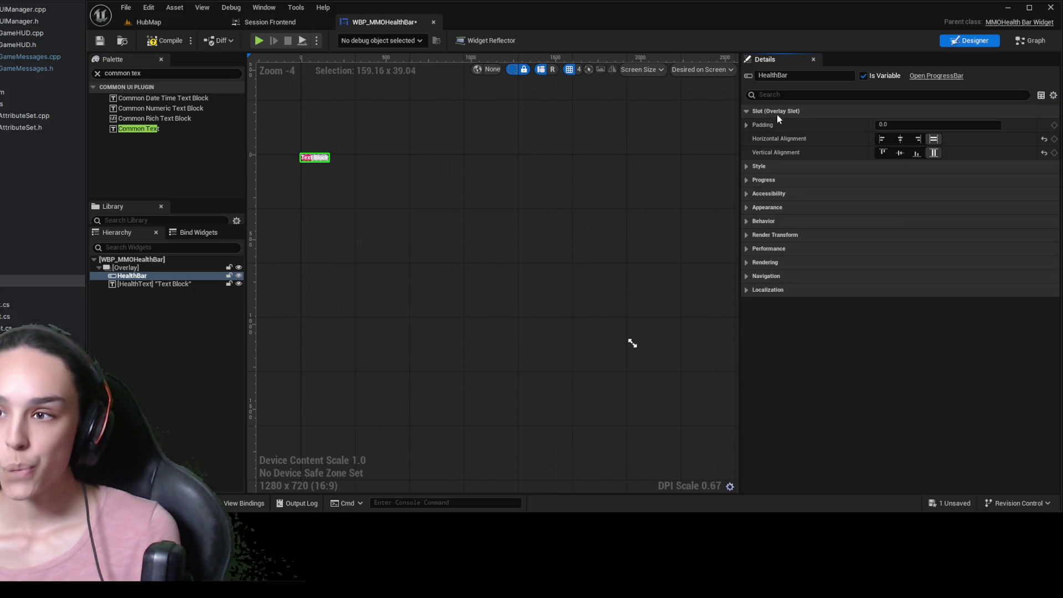
click(775, 166)
click(776, 193)
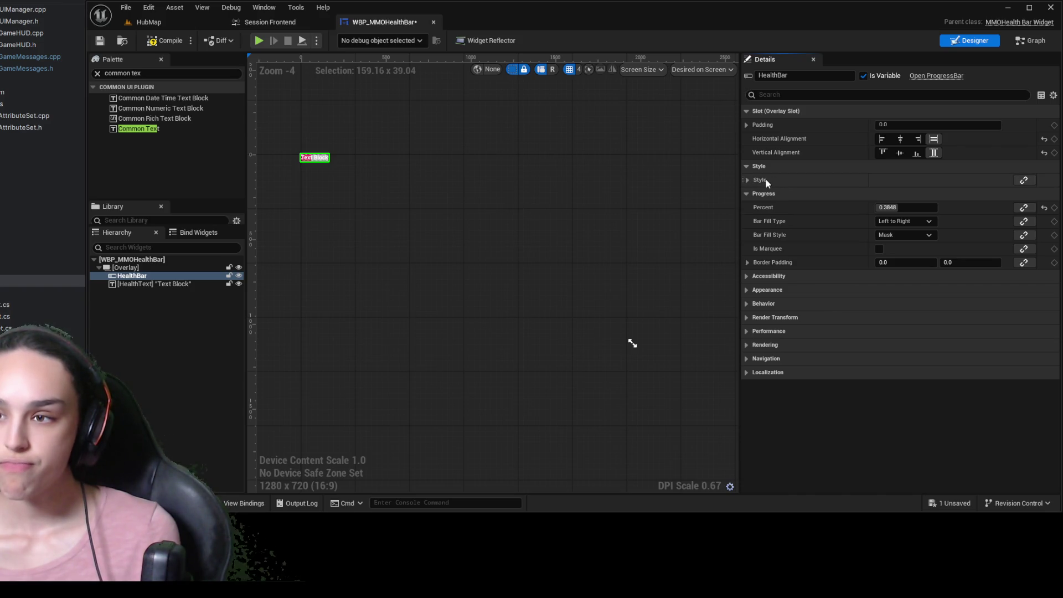
click(747, 180)
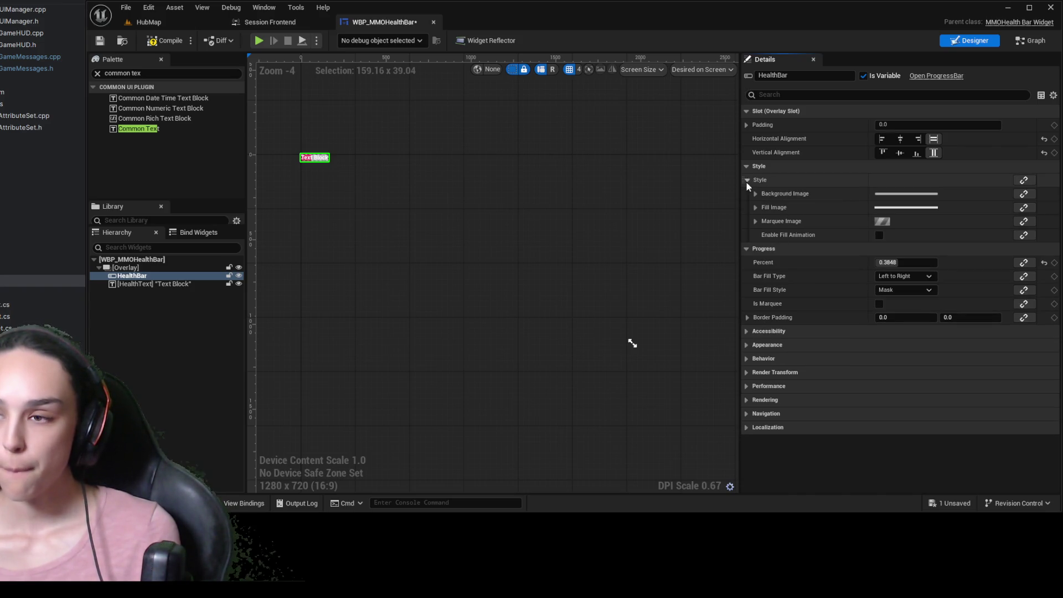
click(747, 180)
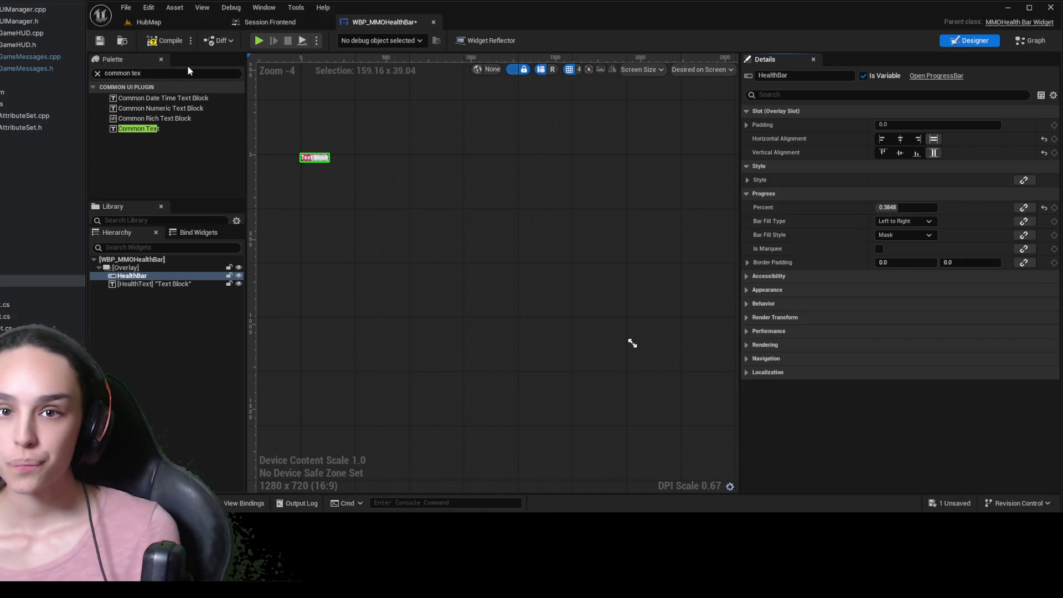
Collapse the Accessibility and Appearance sections and set the HealthBar's slot Padding to 0.0
click(752, 276)
click(752, 276)
click(753, 290)
click(754, 291)
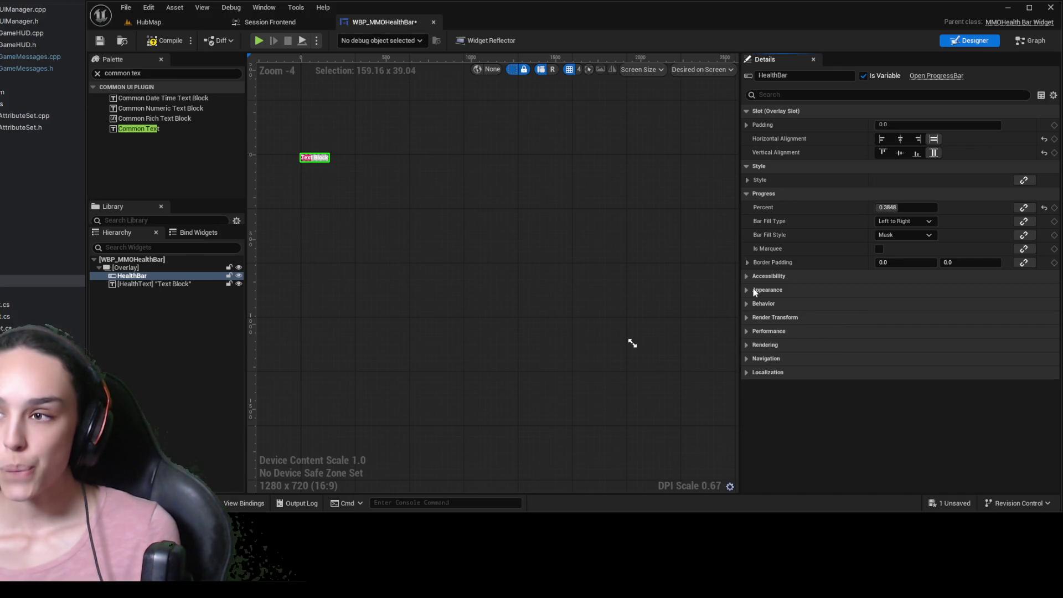
click(918, 124)
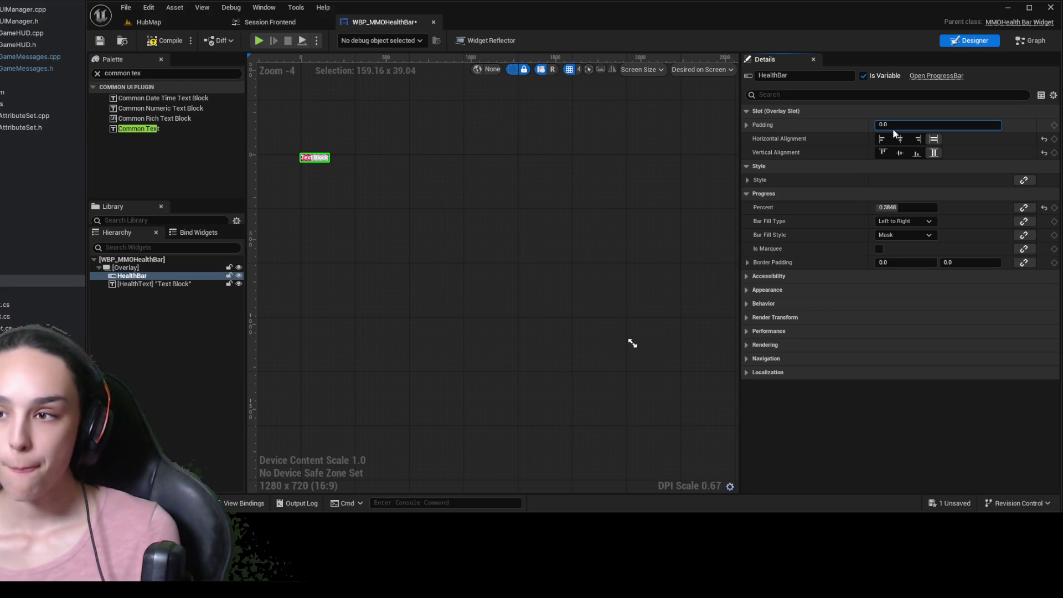
double_click(894, 127)
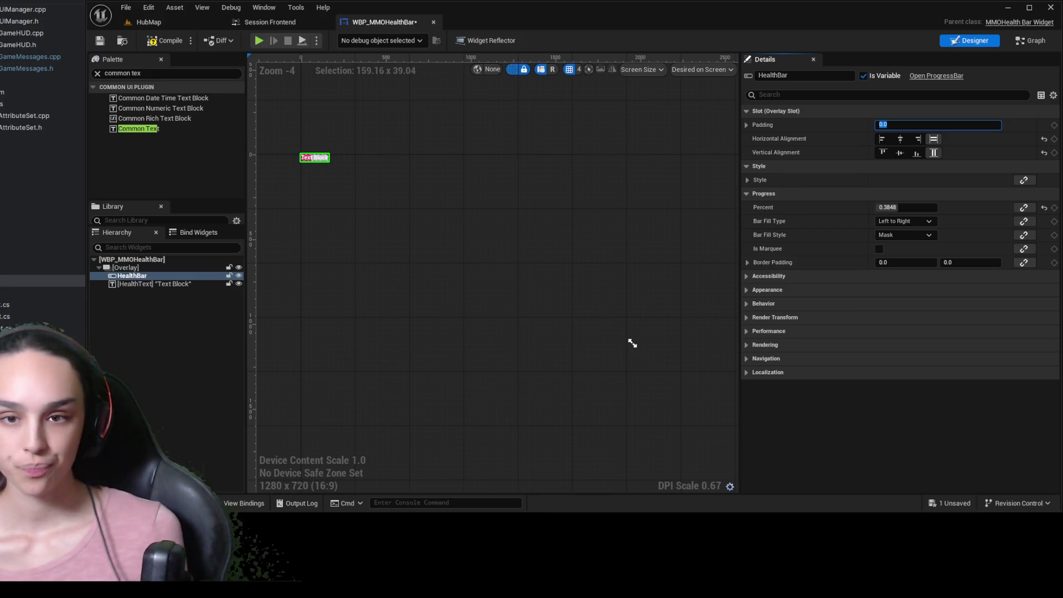
Select the Overlay that holds HealthBar and HealthText in the Hierarchy
click(144, 268)
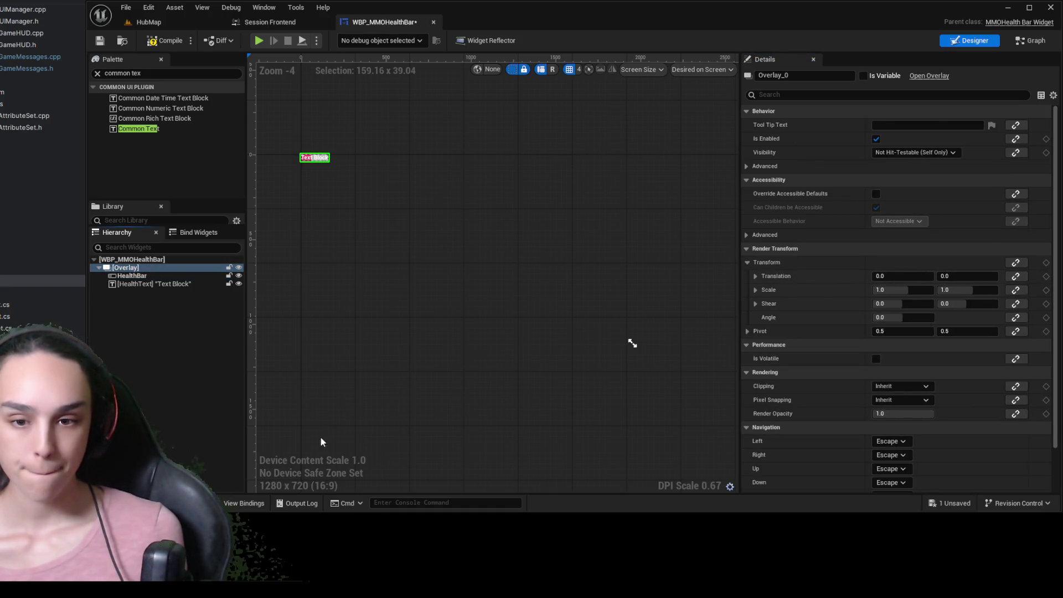
Wrap the Overlay in a Size Box with width and height overrides of about 514×39
click(174, 268)
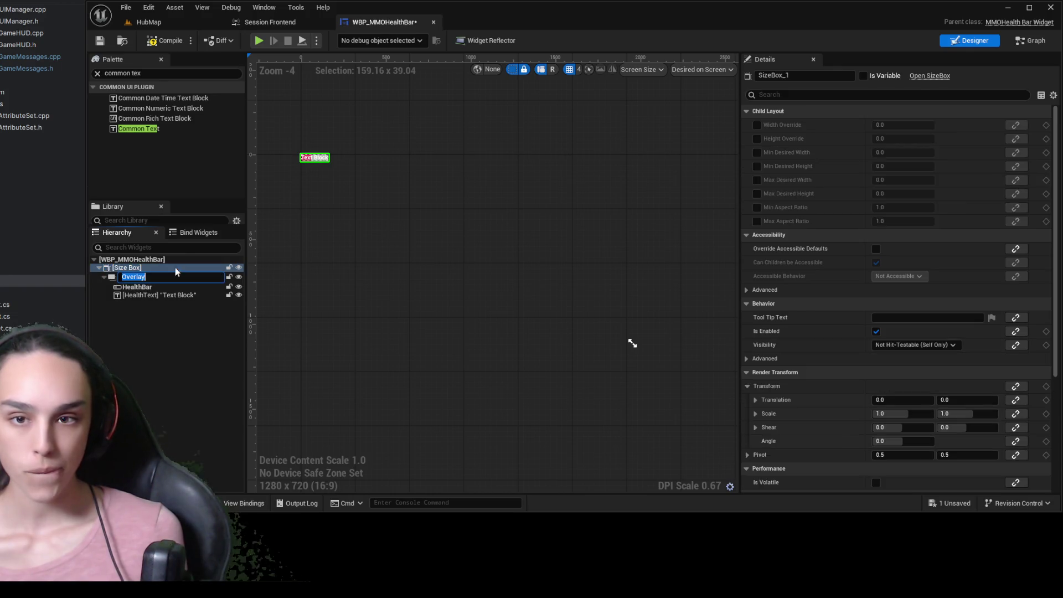
click(756, 125)
click(756, 139)
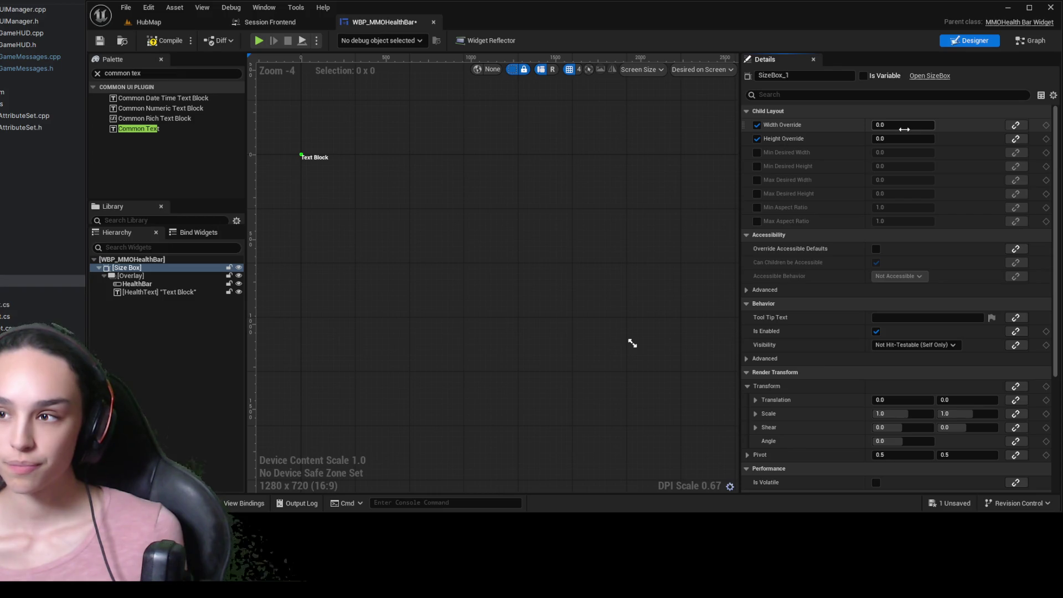
mouse_move(903, 127)
mouse_down()
mouse_move(942, 126)
mouse_move(912, 139)
mouse_up()
Compile and save the resized WBP_MMOHealthBar widget
click(165, 40)
click(100, 41)
scroll(292, 214, up, 5)
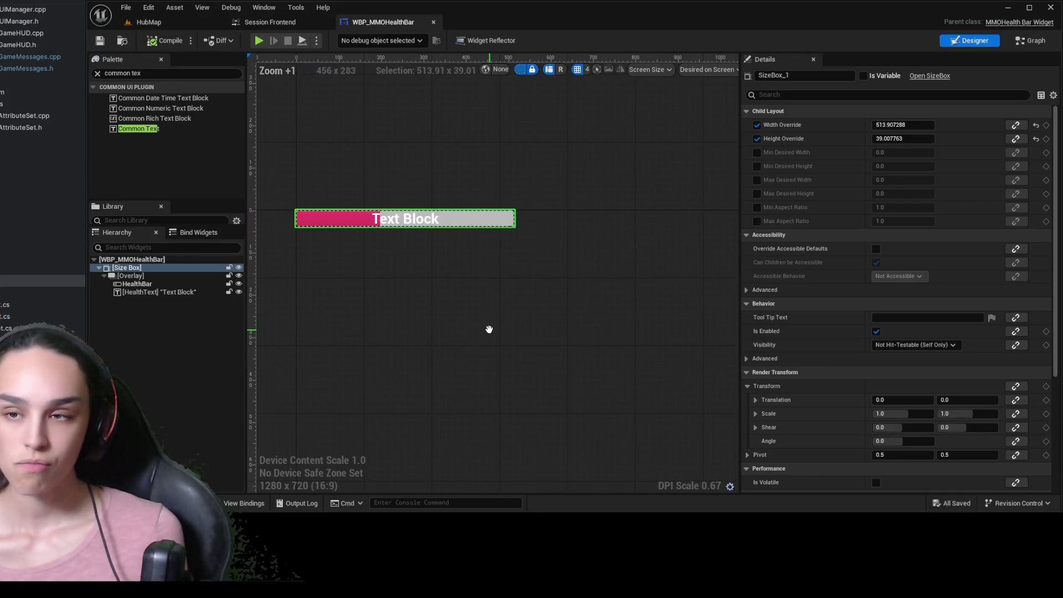
scroll(489, 330, down, 2)
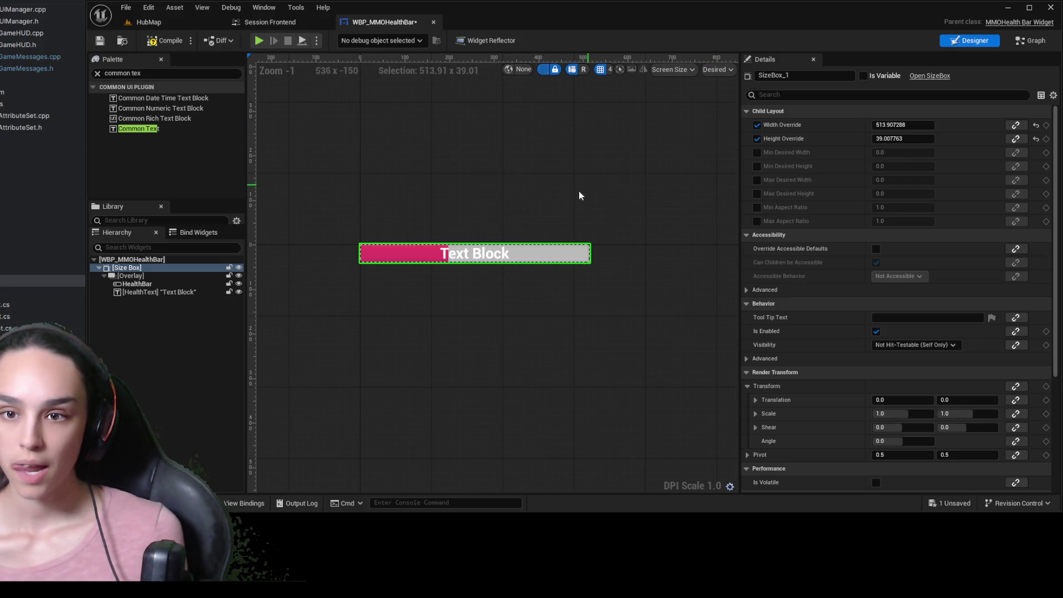
scroll(598, 180, down, 3)
scroll(387, 155, up, 2)
click(170, 40)
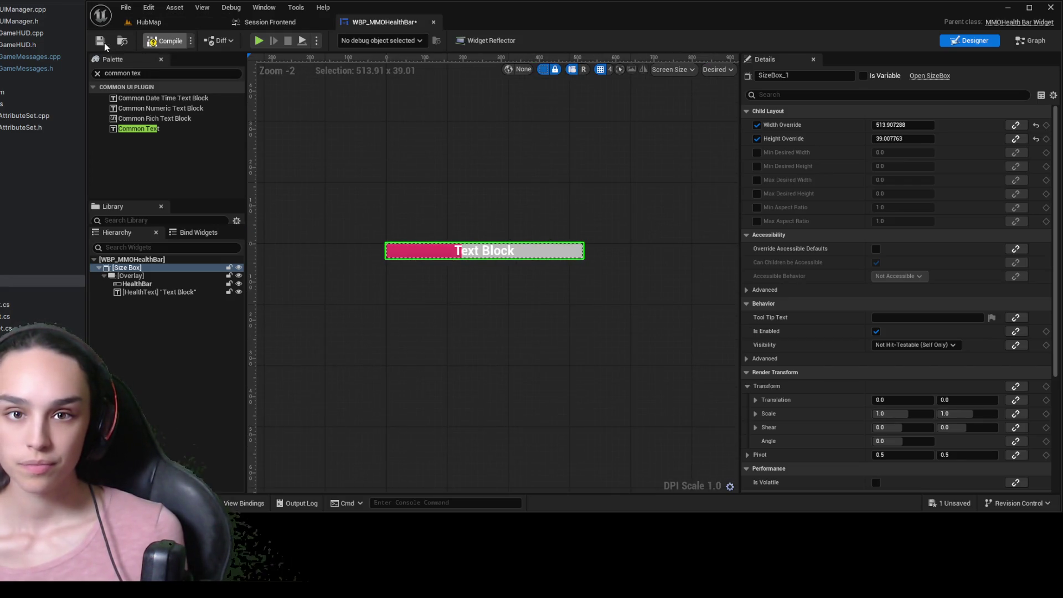
click(100, 41)
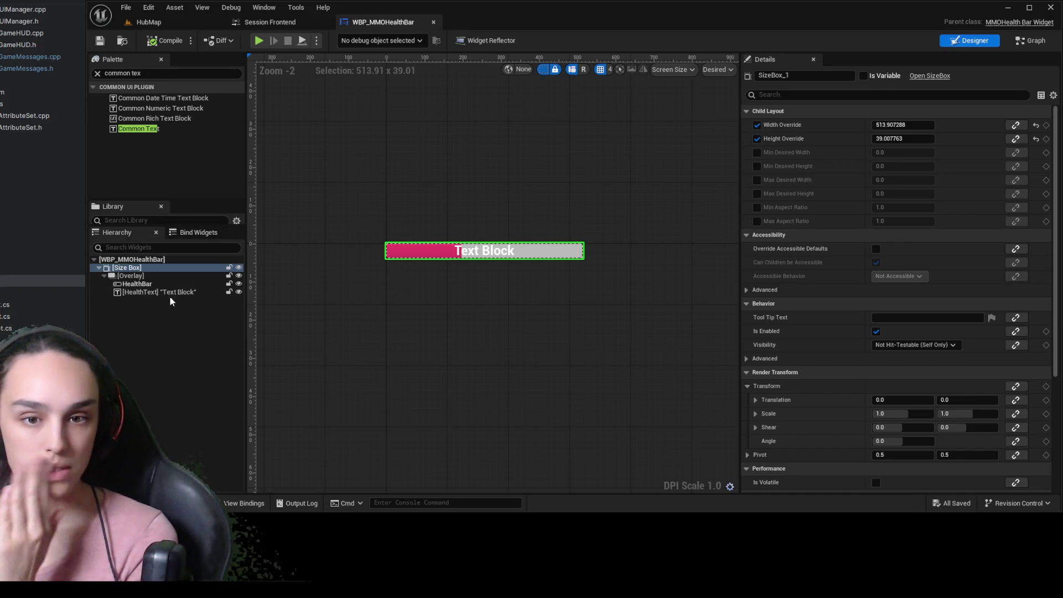
Bind HealthBar's Percent to MMOHealthViewModel.GetHealthPercent, save, and return to HubMap
click(137, 284)
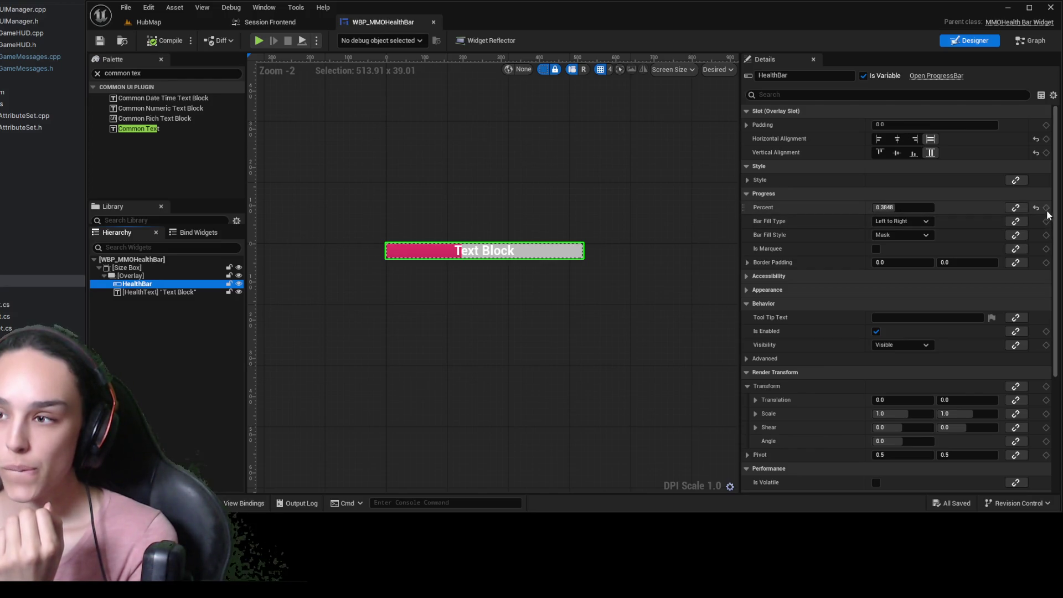
click(1019, 215)
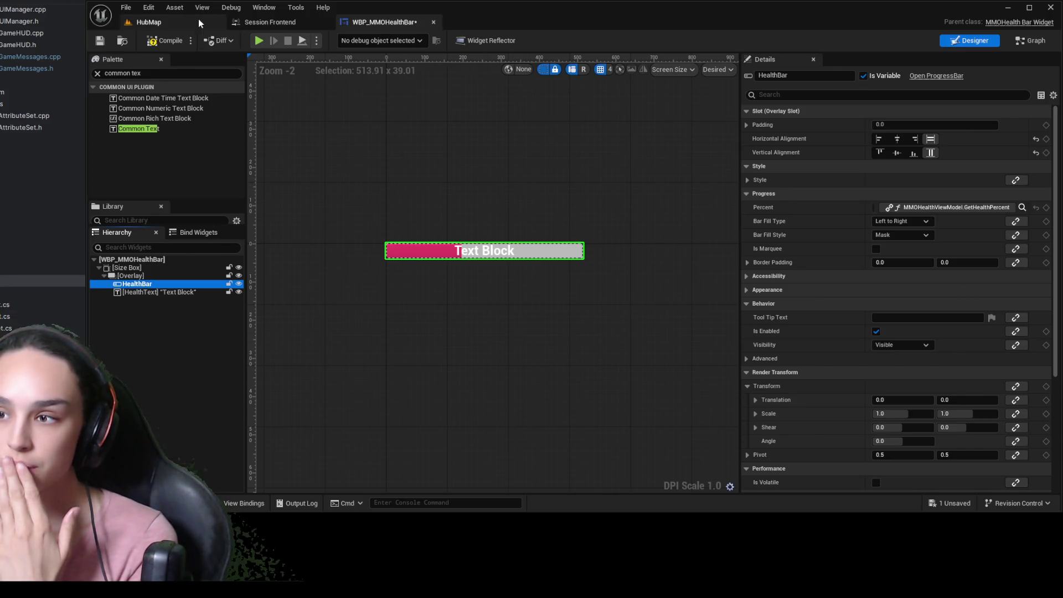
click(99, 42)
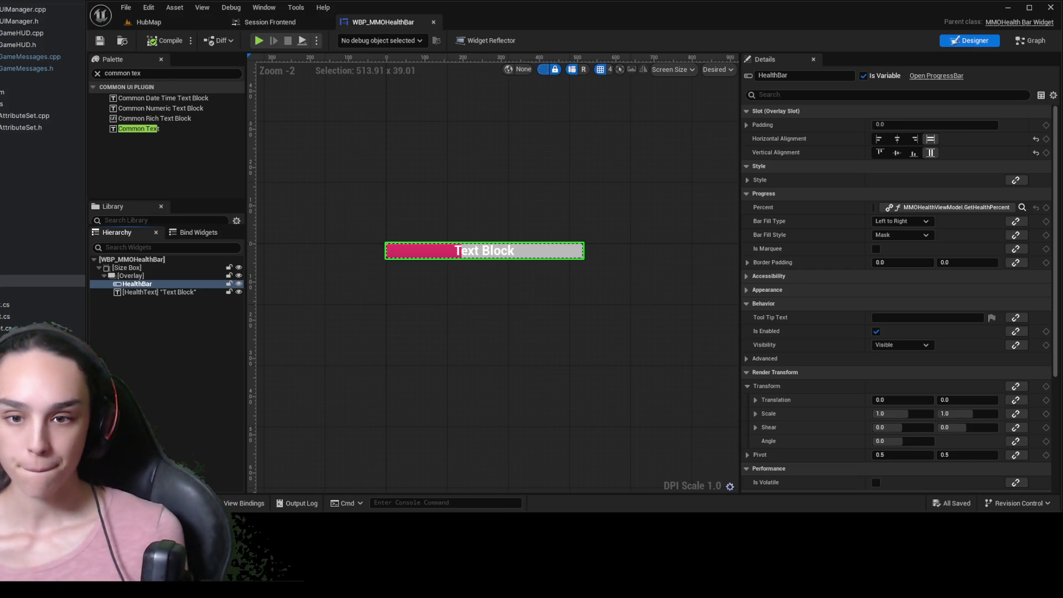
click(175, 25)
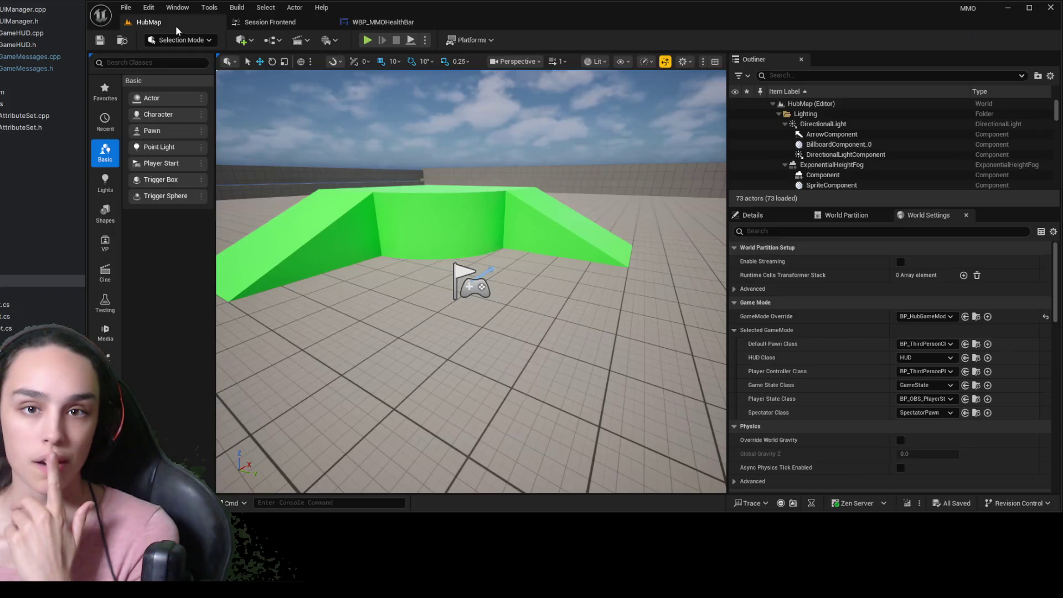
Open WBP_GameHUD and drag WBP MMOHealth Bar from the Palette onto its Canvas Panel
key(ctrl+space)
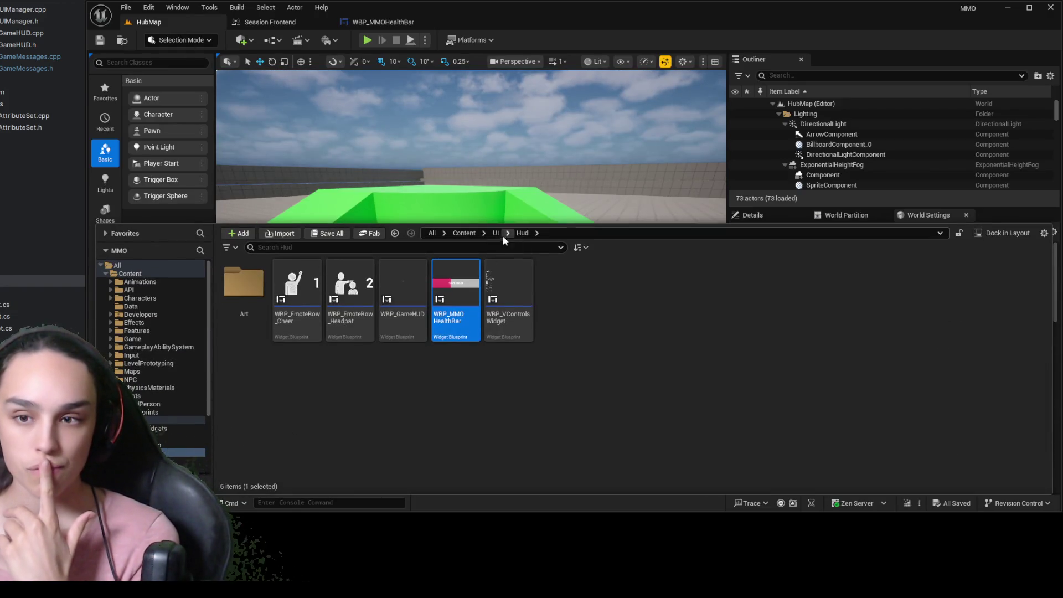
double_click(403, 332)
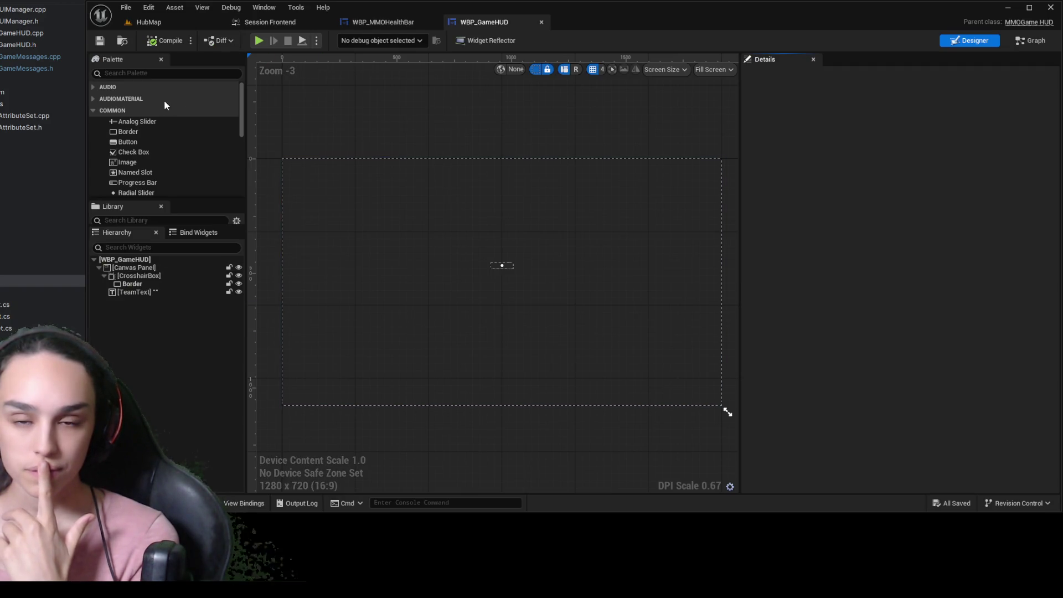
click(164, 74)
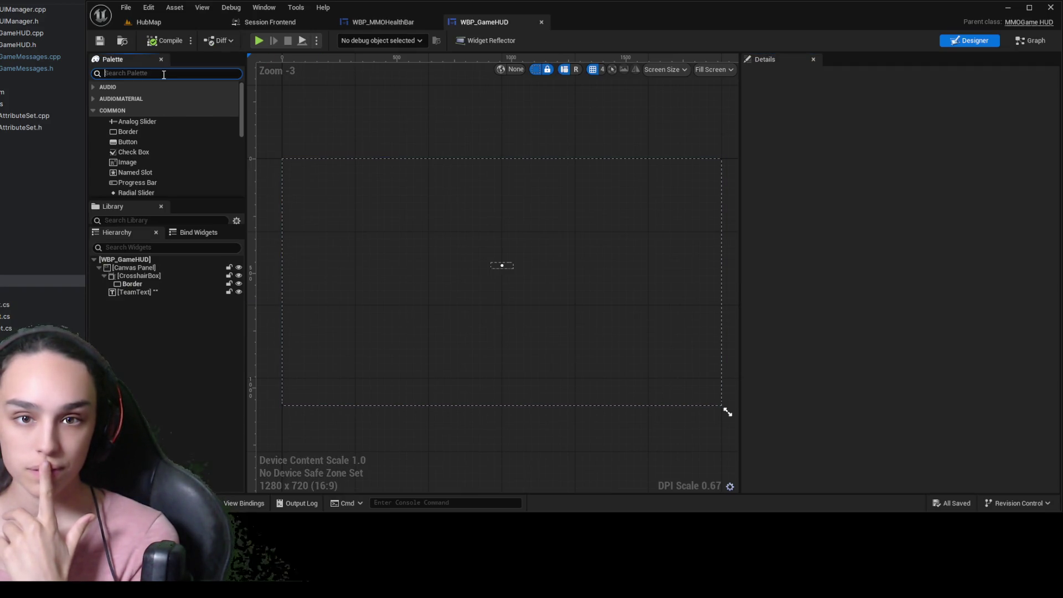
text(heal)
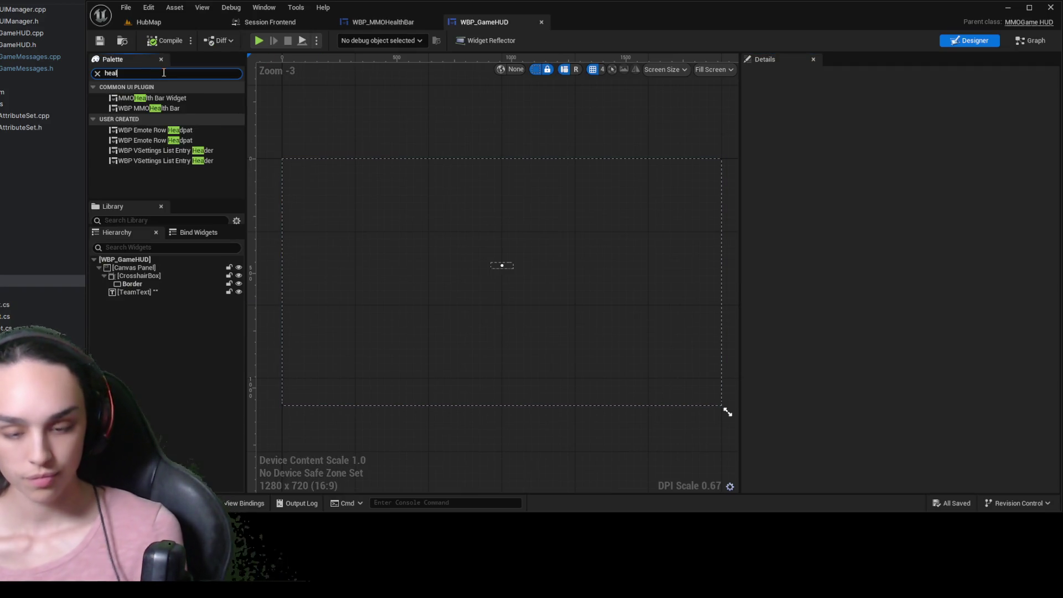
click(167, 108)
mouse_move(194, 248)
mouse_down()
mouse_move(165, 290)
mouse_move(159, 272)
mouse_up()
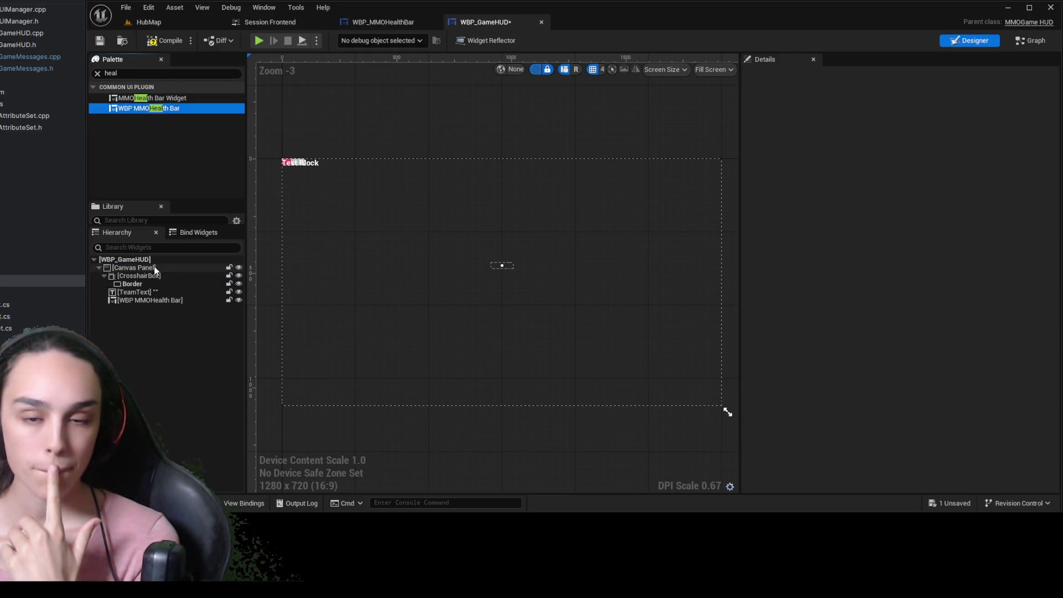
Anchor the health bar bottom-left, size it about 411 wide near the bottom edge, and save
click(155, 268)
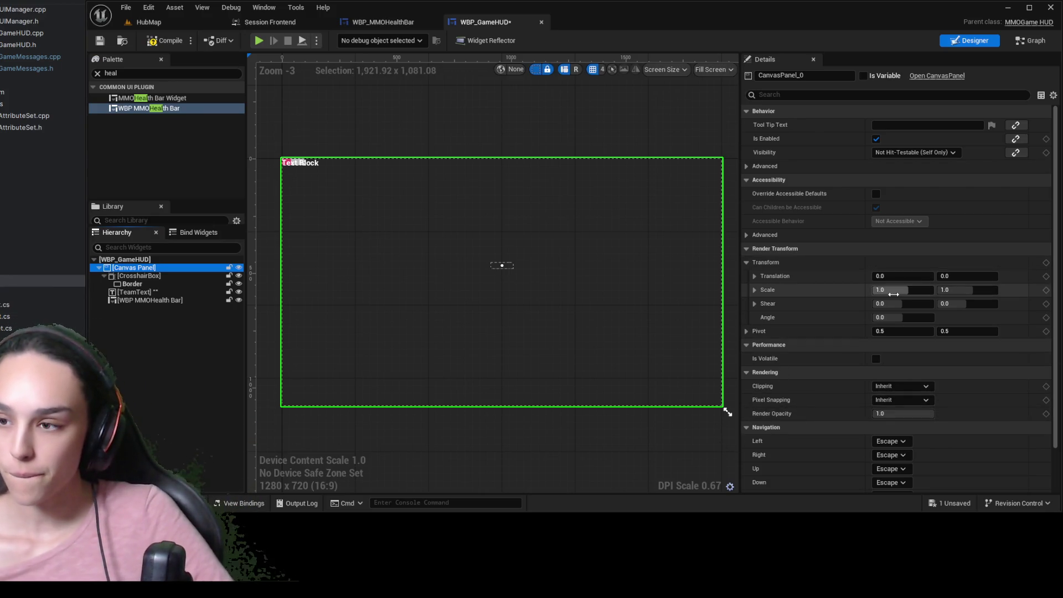
click(895, 276)
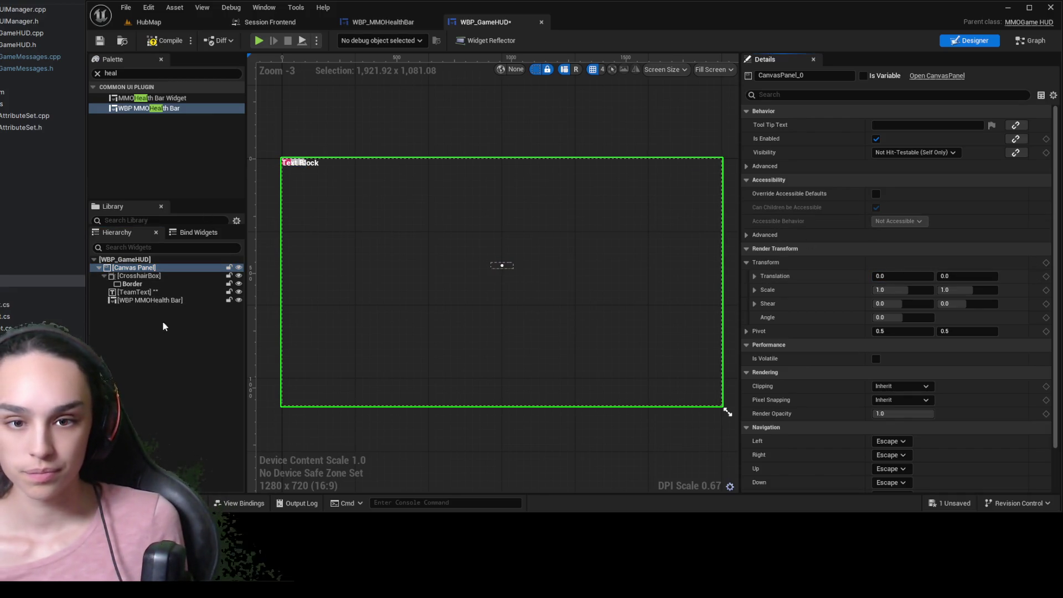
click(164, 300)
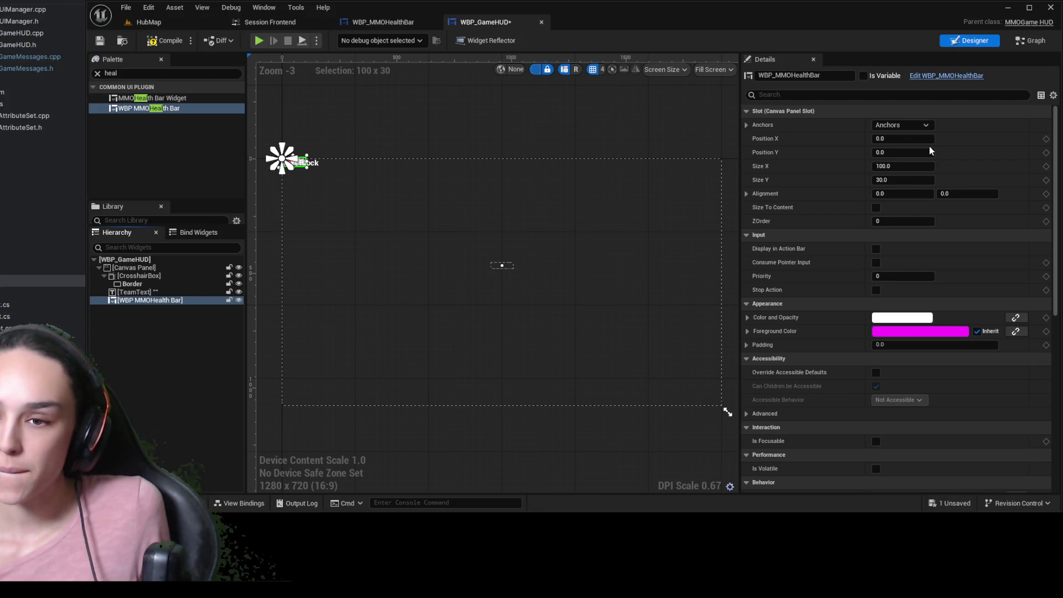
click(903, 125)
click(924, 224)
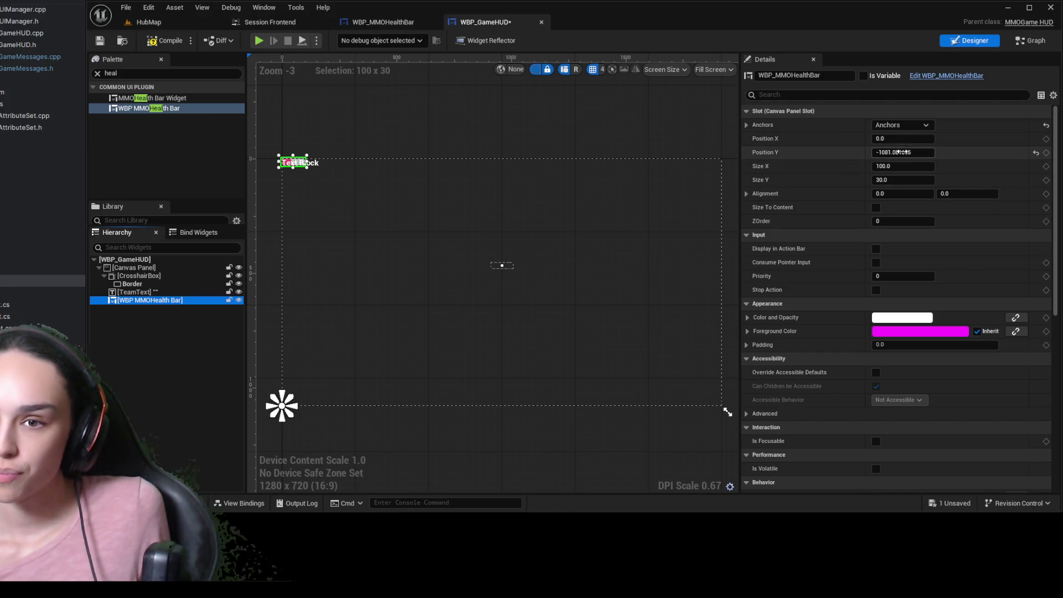
mouse_move(901, 152)
mouse_down()
mouse_move(954, 152)
mouse_move(911, 166)
mouse_move(942, 166)
mouse_up()
click(164, 41)
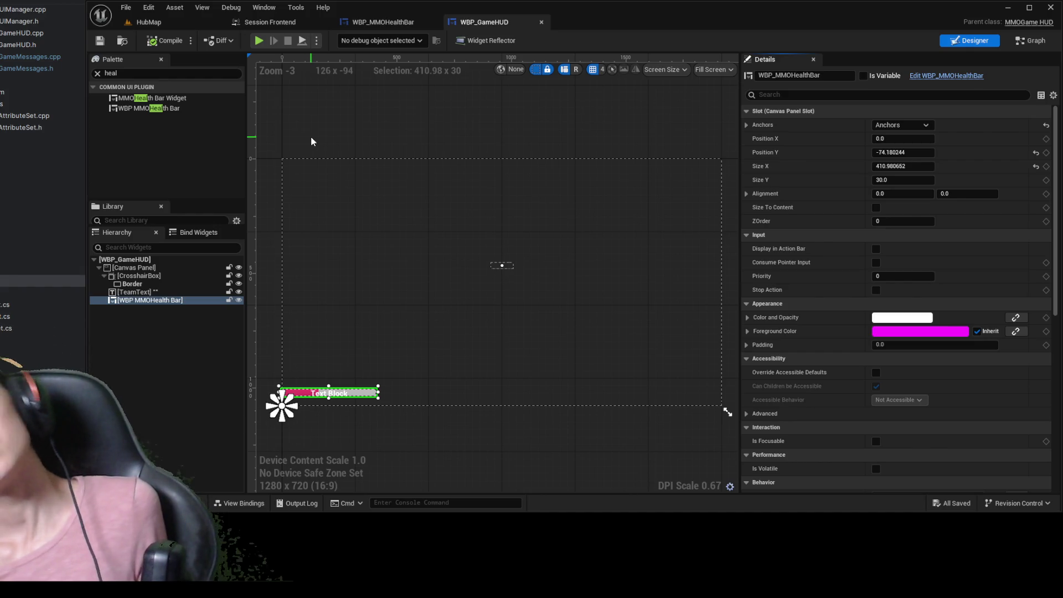
click(143, 23)
Play HubMap, walk the character forward to check the HUD health bar, then end the session
click(366, 43)
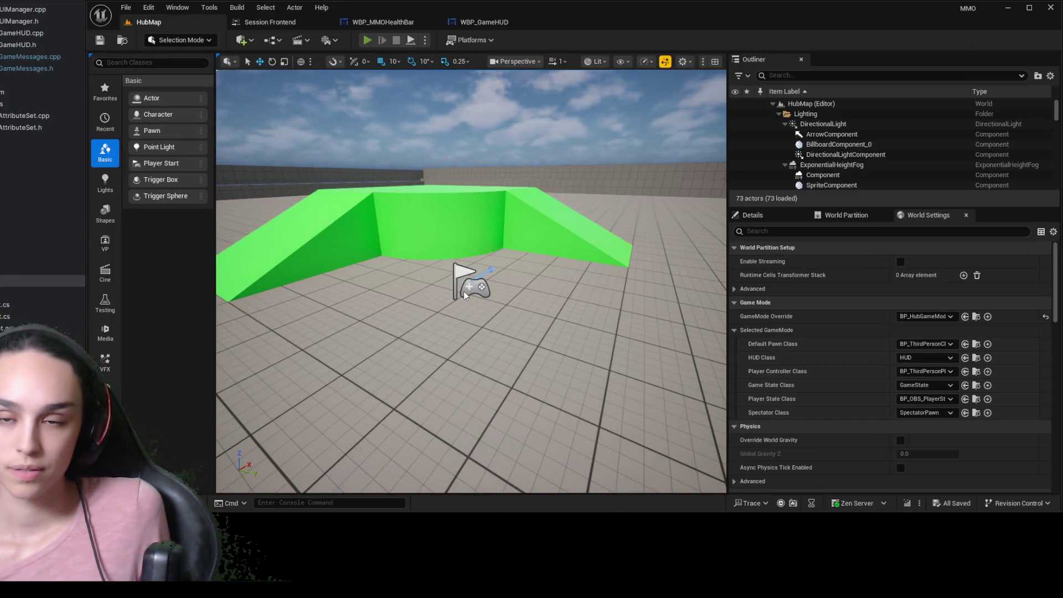
key(w)
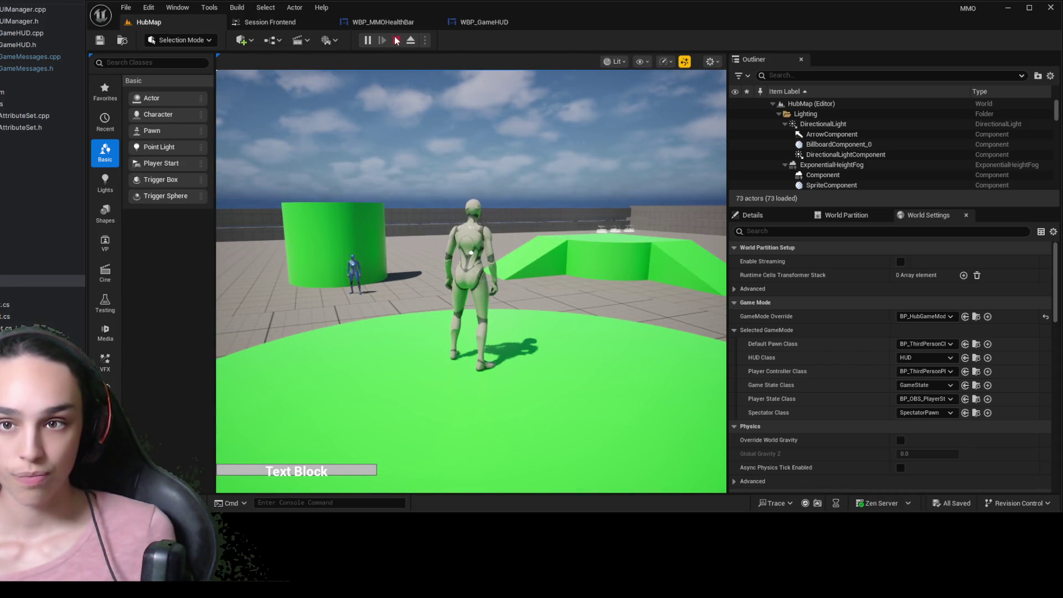
key(Escape)
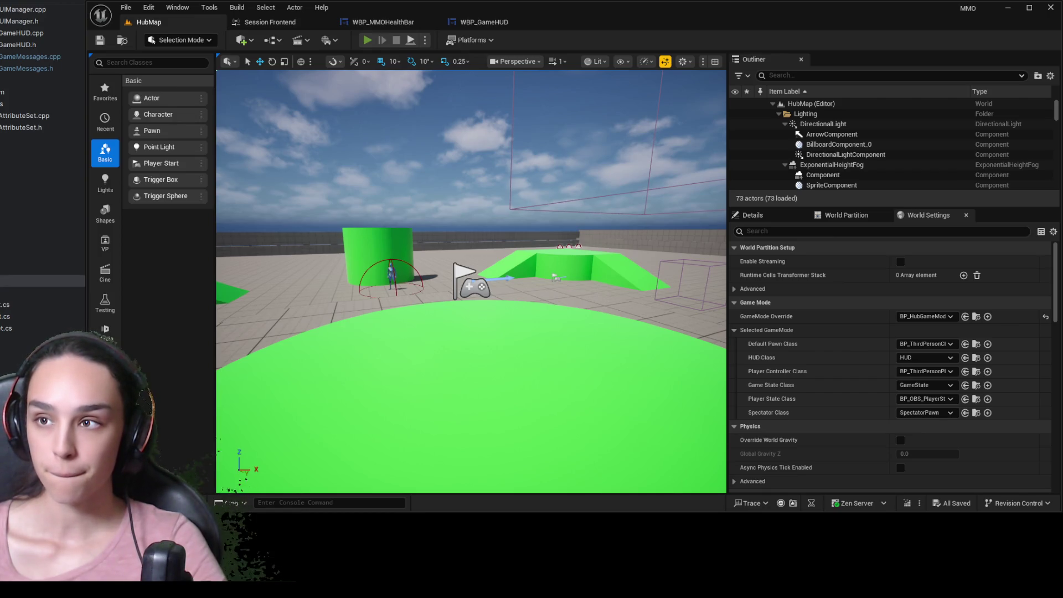
Run several HubMap play sessions, then open the WBP_MMOHealthBar designer while the game runs
key(alt+p)
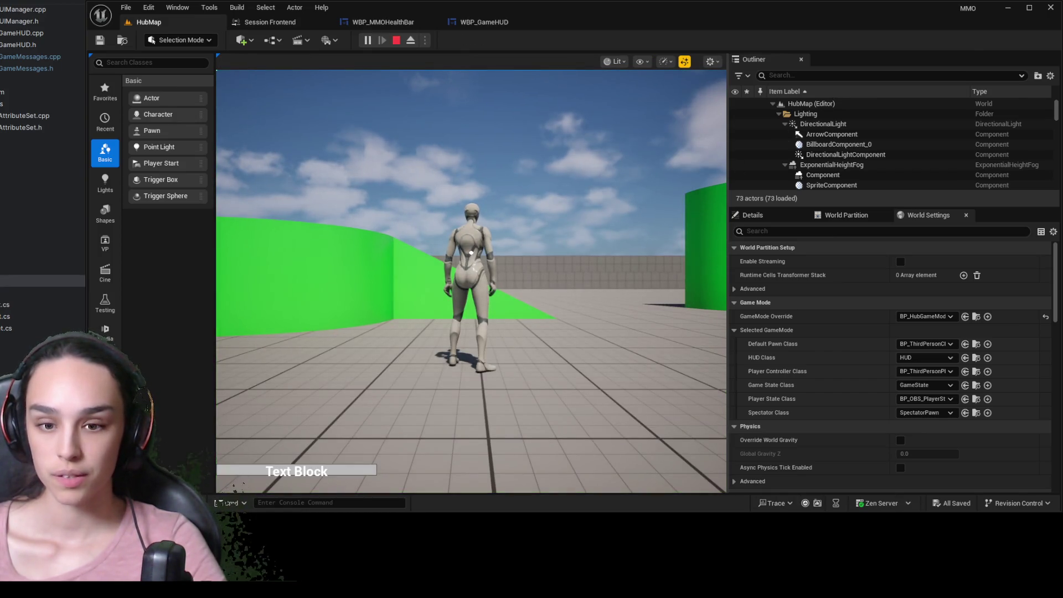
key(Tab)
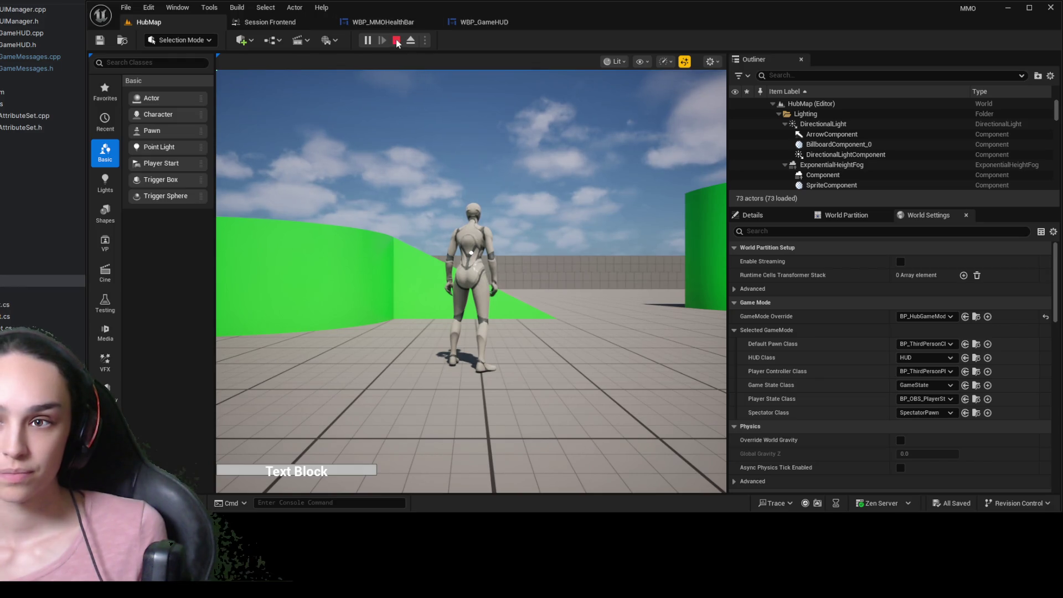
click(397, 41)
click(367, 41)
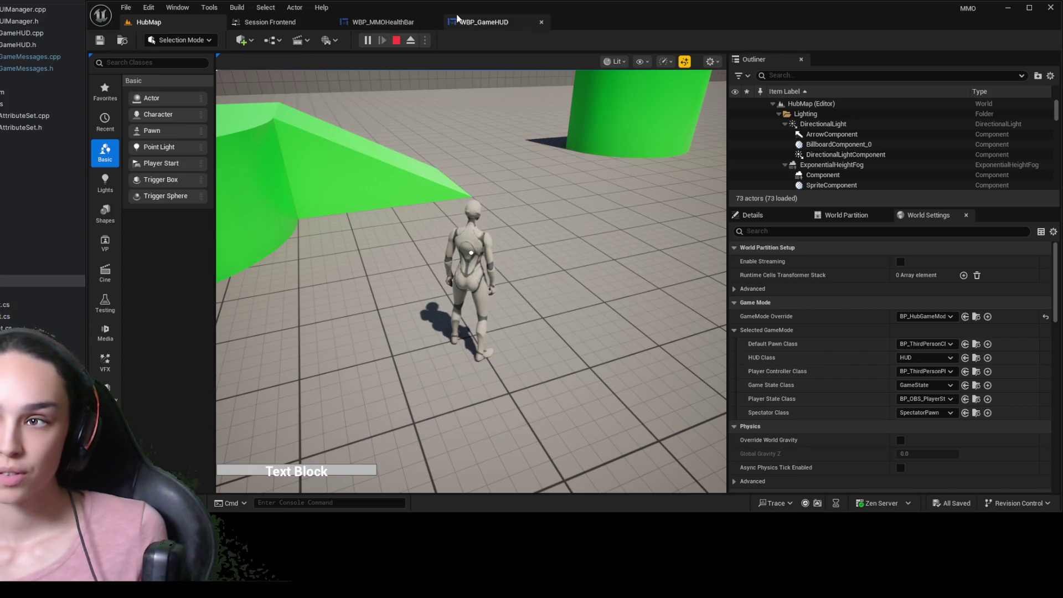
click(397, 40)
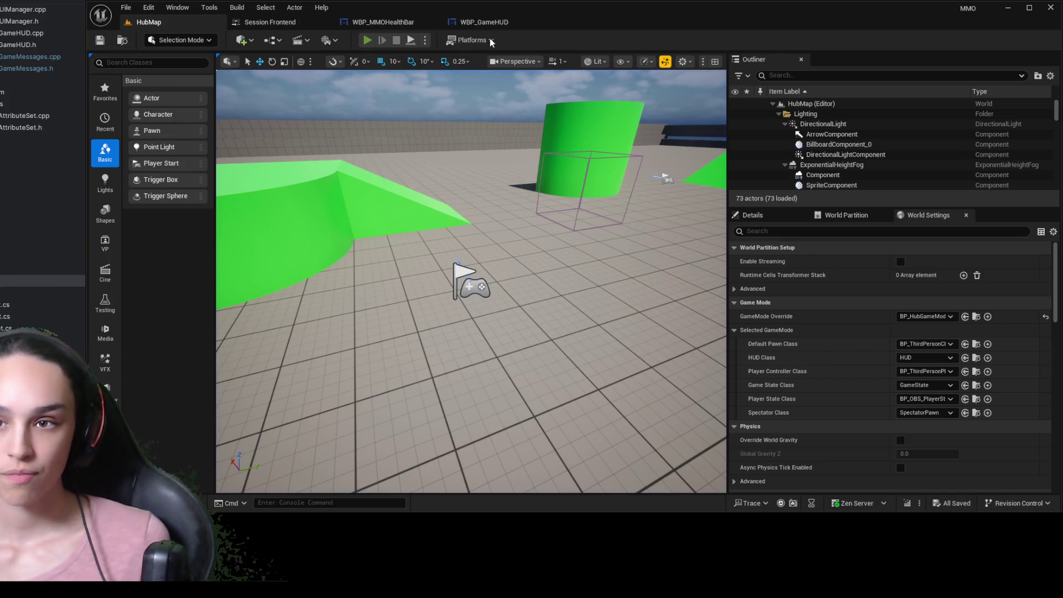
click(367, 40)
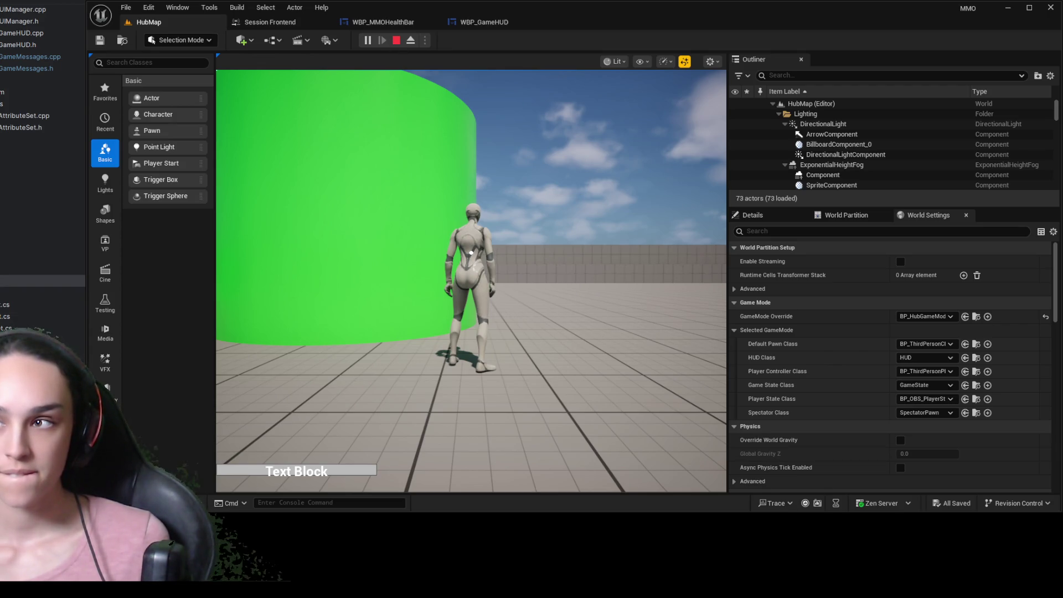
key(Escape)
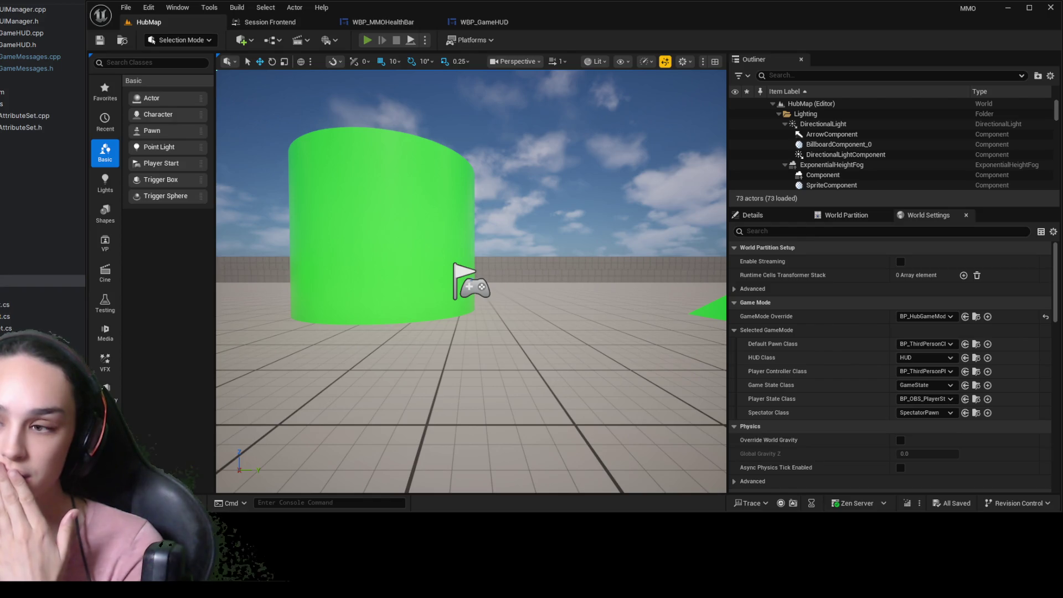
key(alt+p)
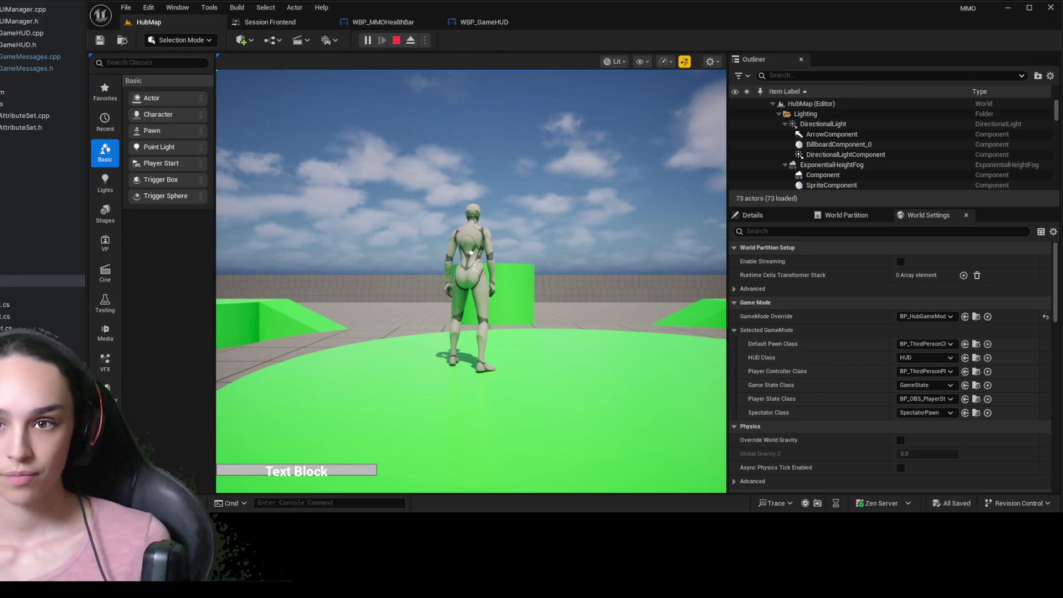
click(388, 22)
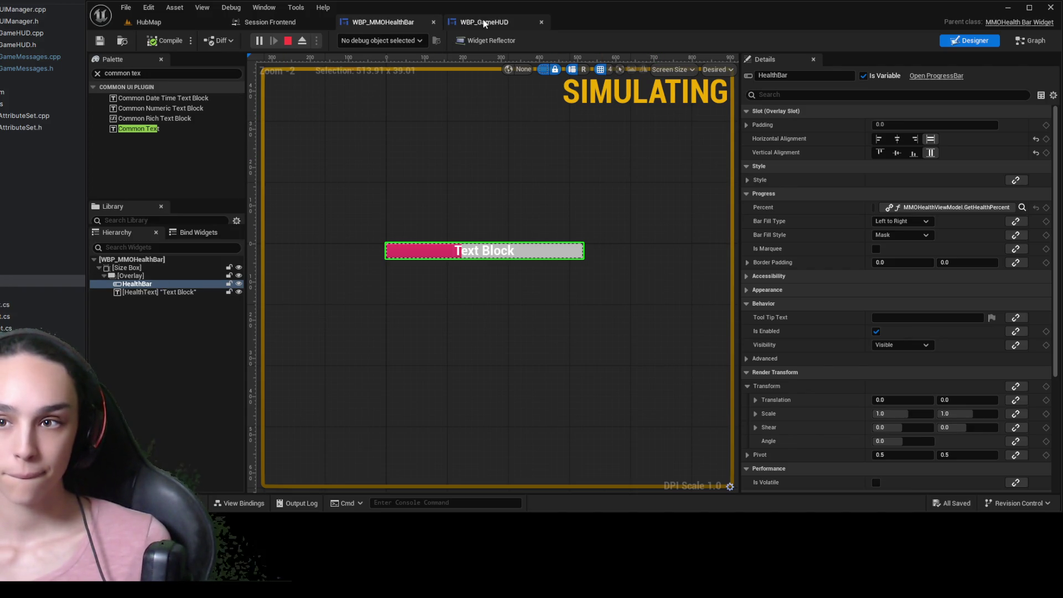
Select HealthBar and rename the MMOHealthViewModel viewmodel to HealthViewModel
click(138, 276)
click(155, 284)
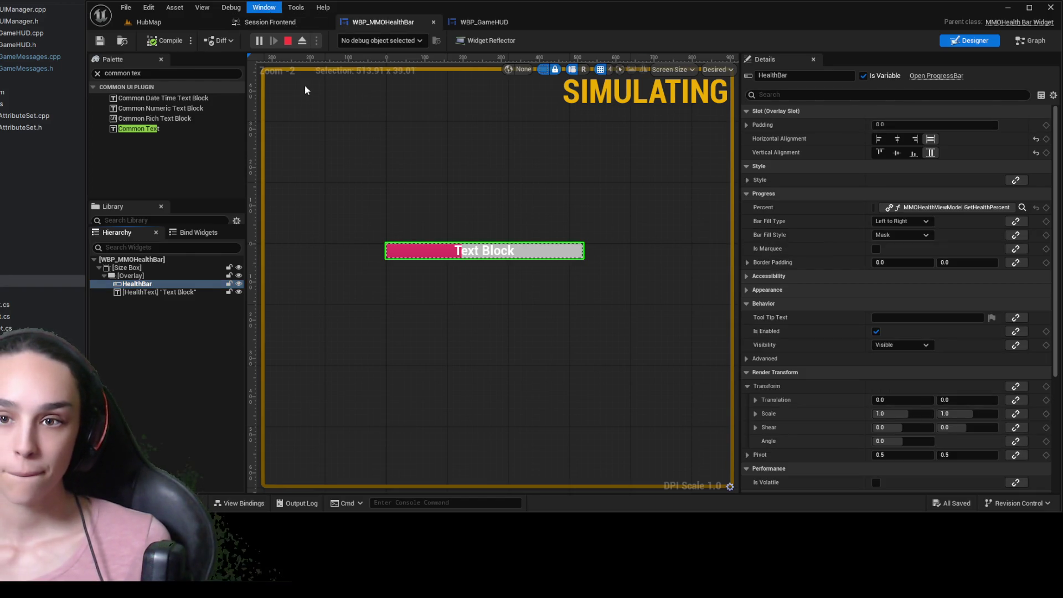
double_click(881, 98)
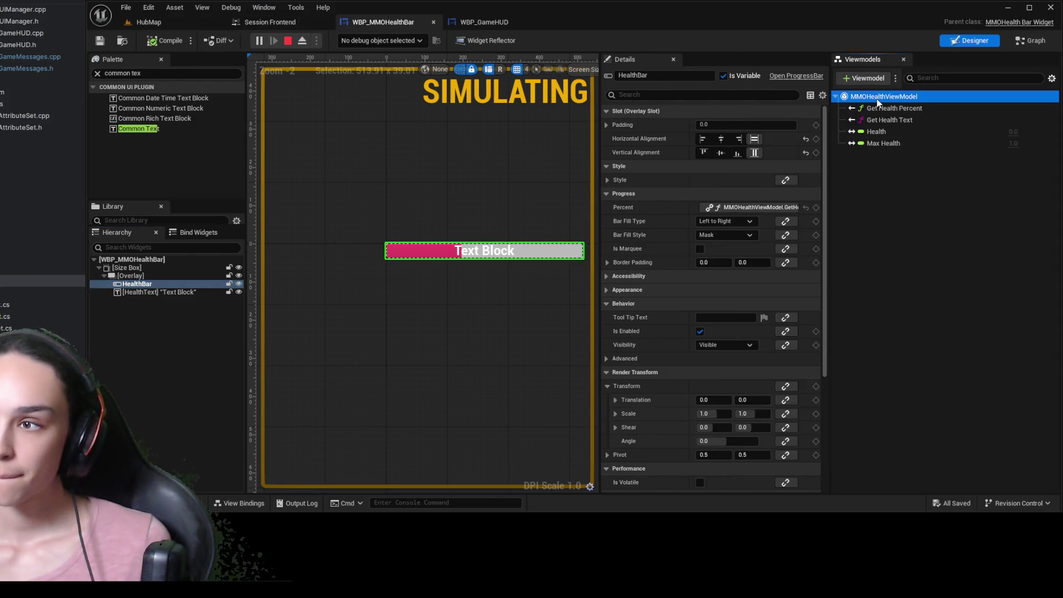
click(886, 234)
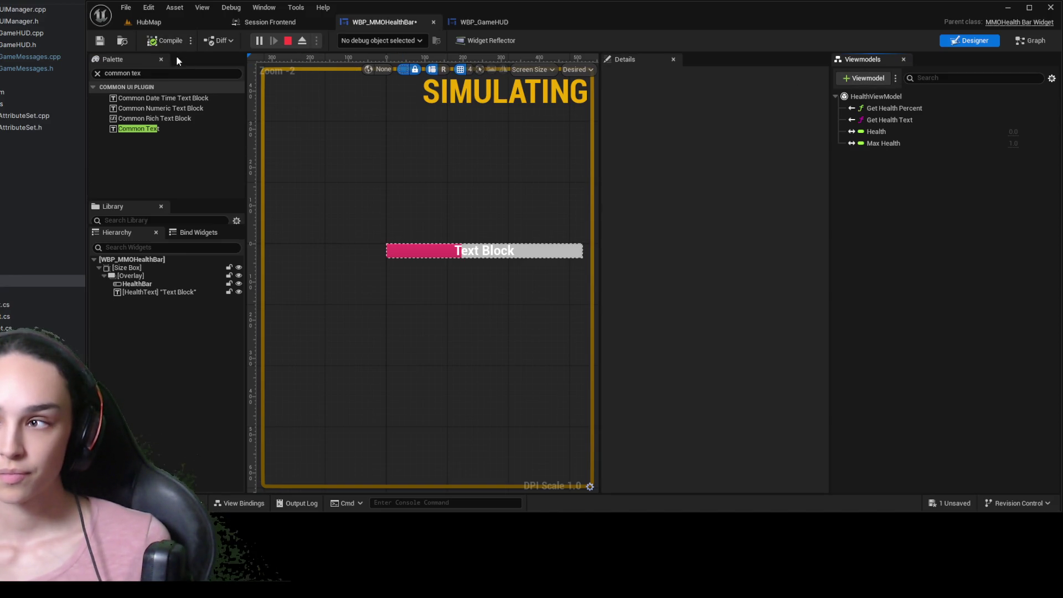
Stop the running HubMap game and return to the WBP_MMOHealthBar designer
click(170, 21)
click(397, 40)
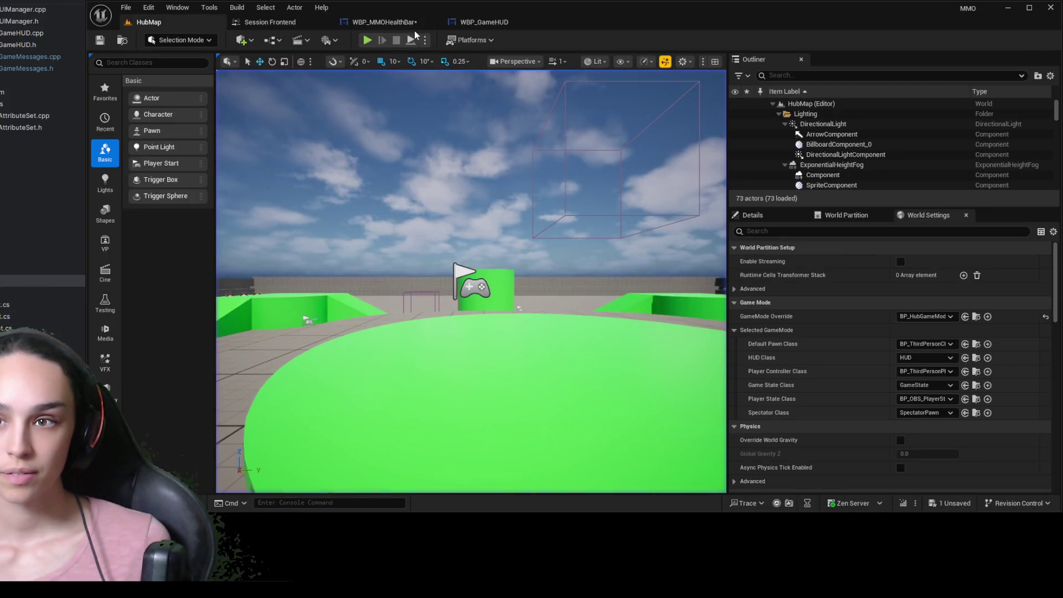
click(385, 22)
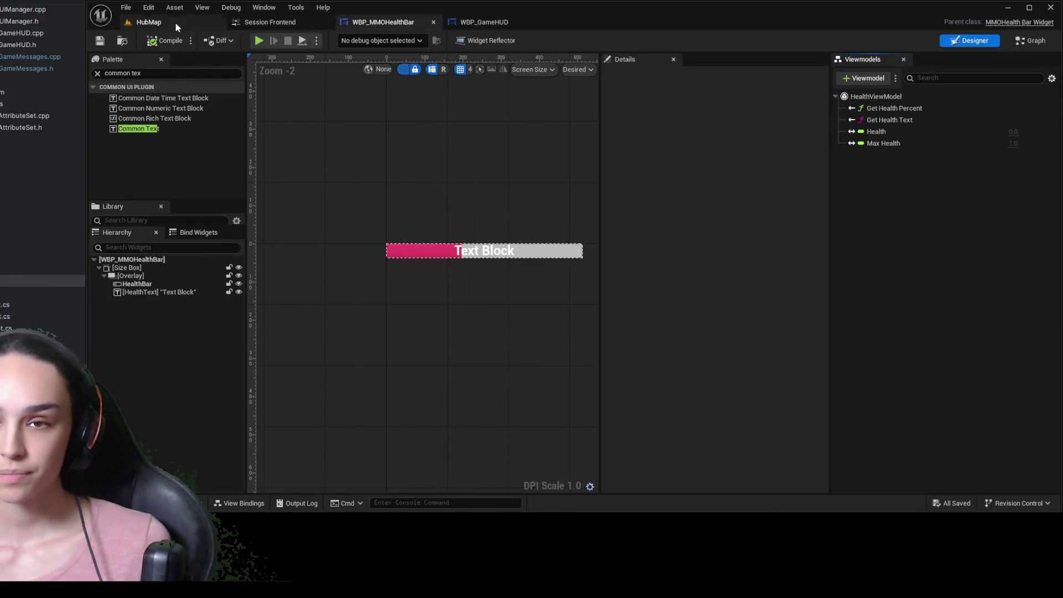
click(180, 25)
click(367, 40)
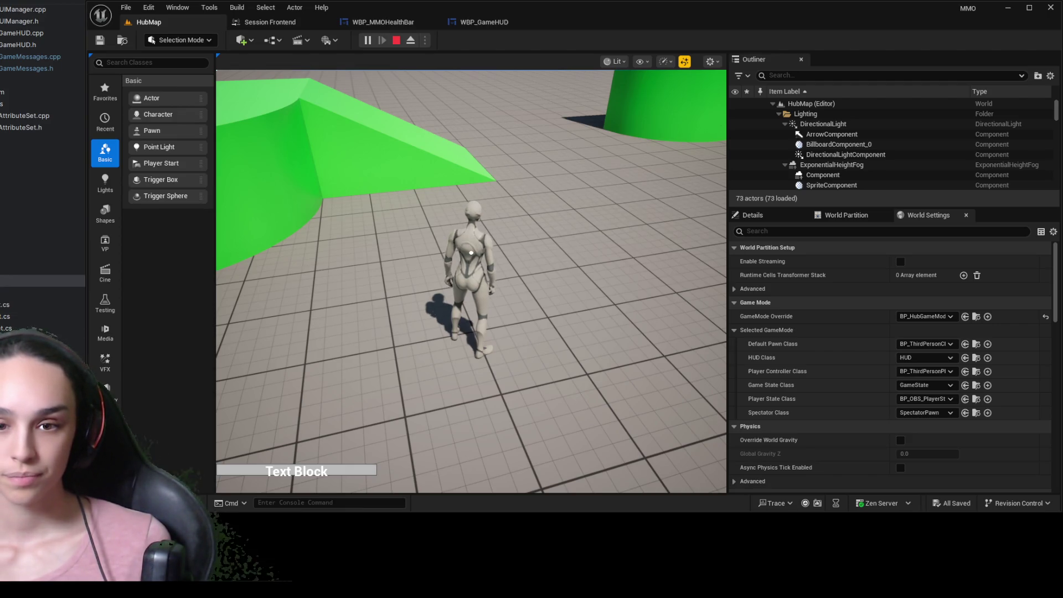
click(399, 41)
click(410, 25)
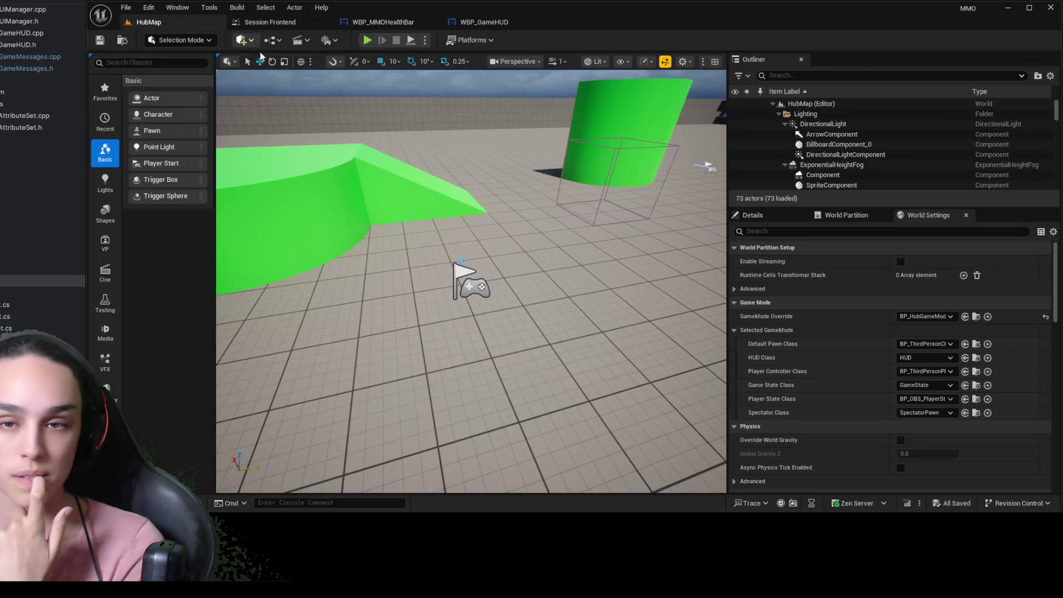
click(156, 25)
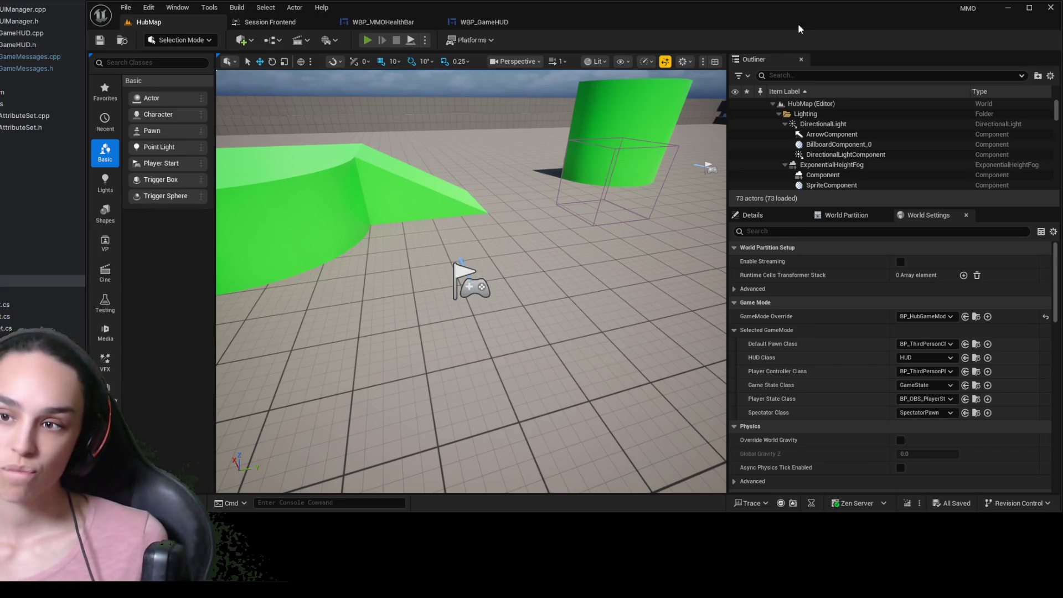
key(alt+p)
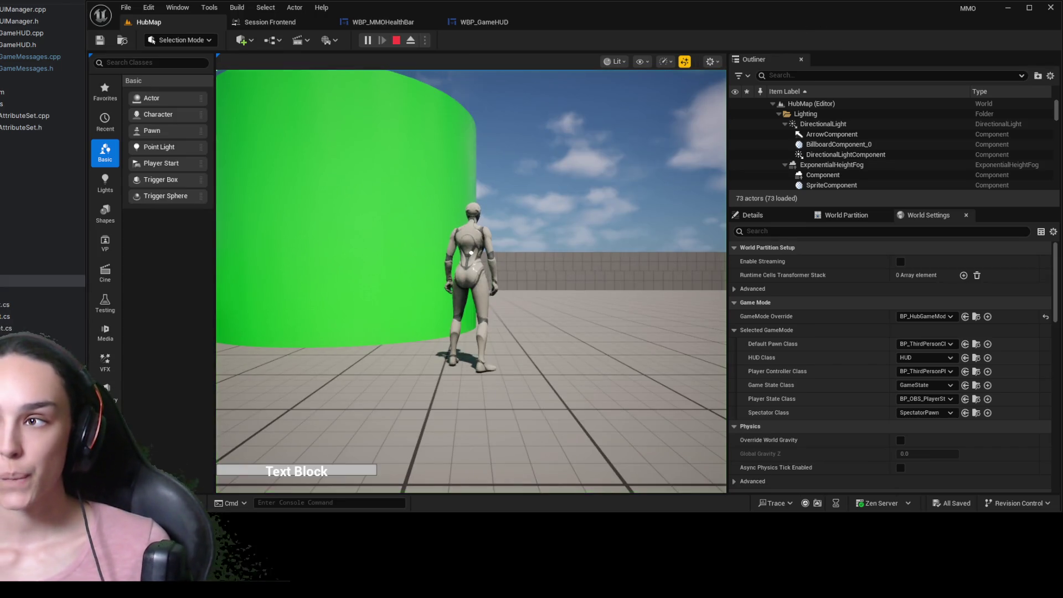
click(397, 40)
click(395, 23)
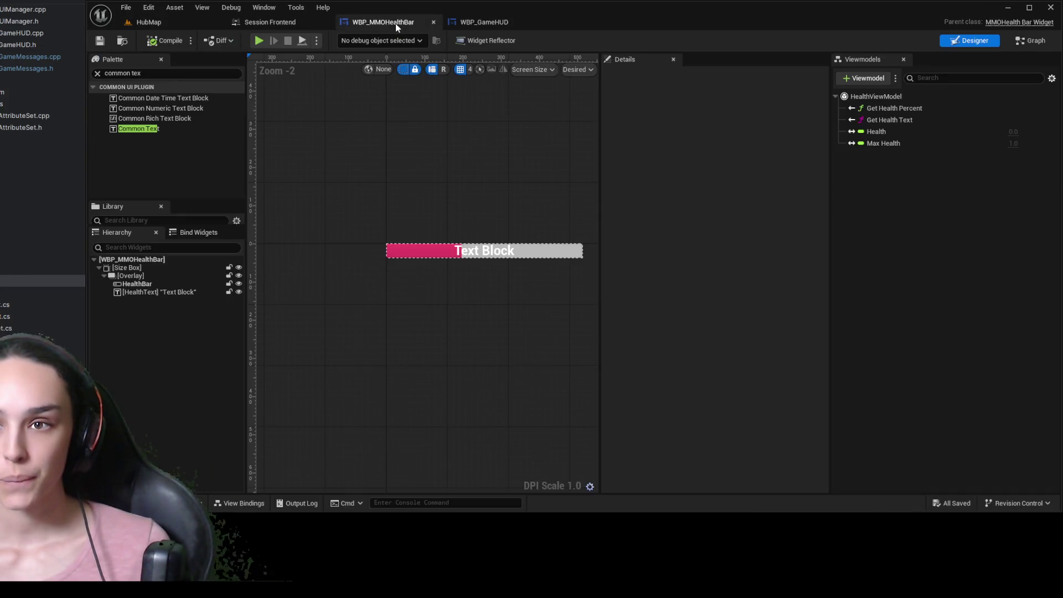
Set HealthViewModel's Creation Type to Create Instance, compile and save, and go back to HubMap
click(875, 96)
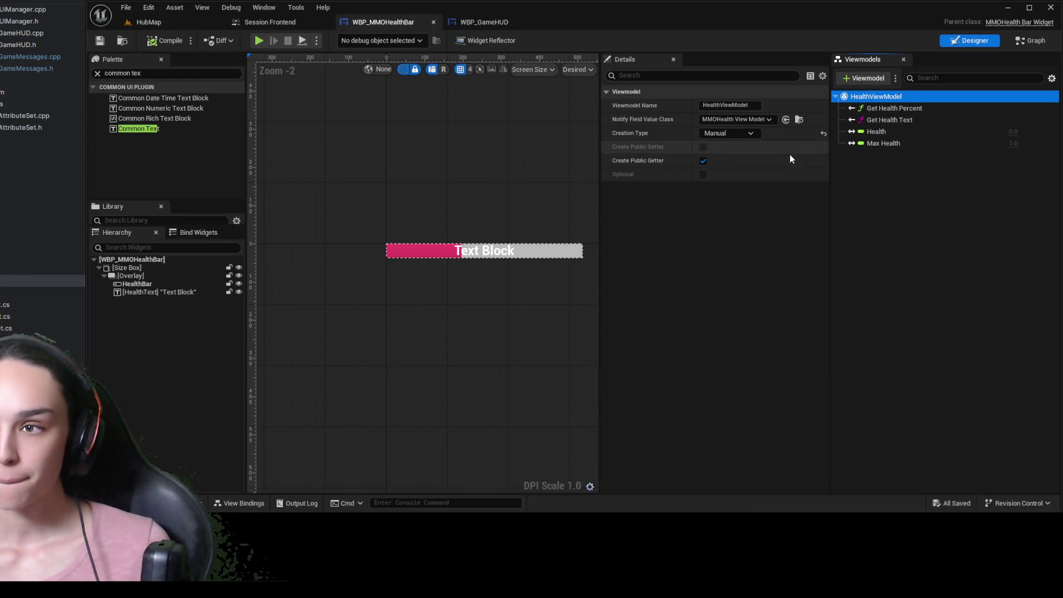
click(749, 134)
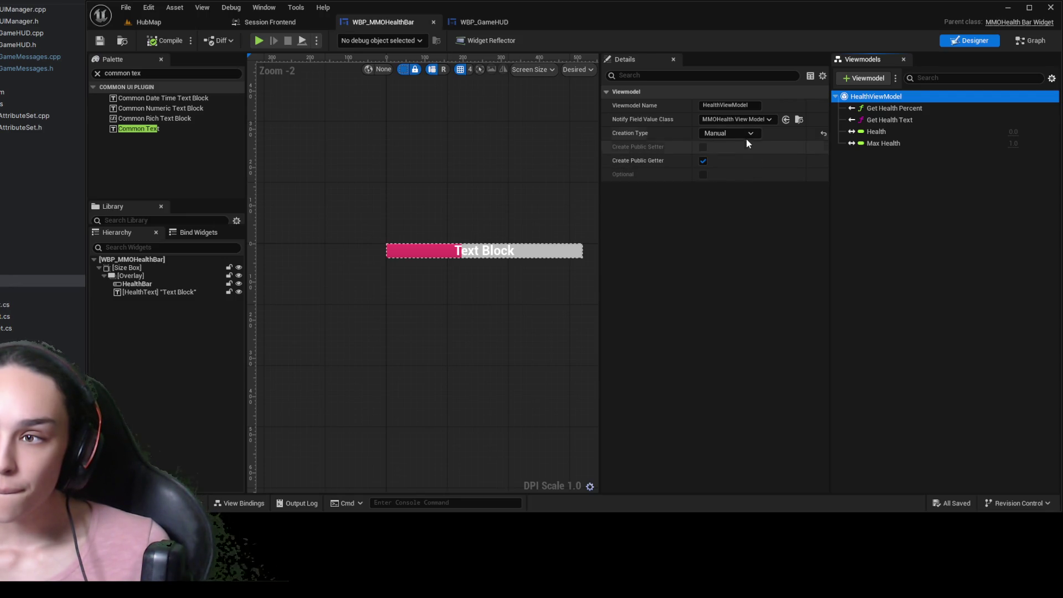
click(744, 155)
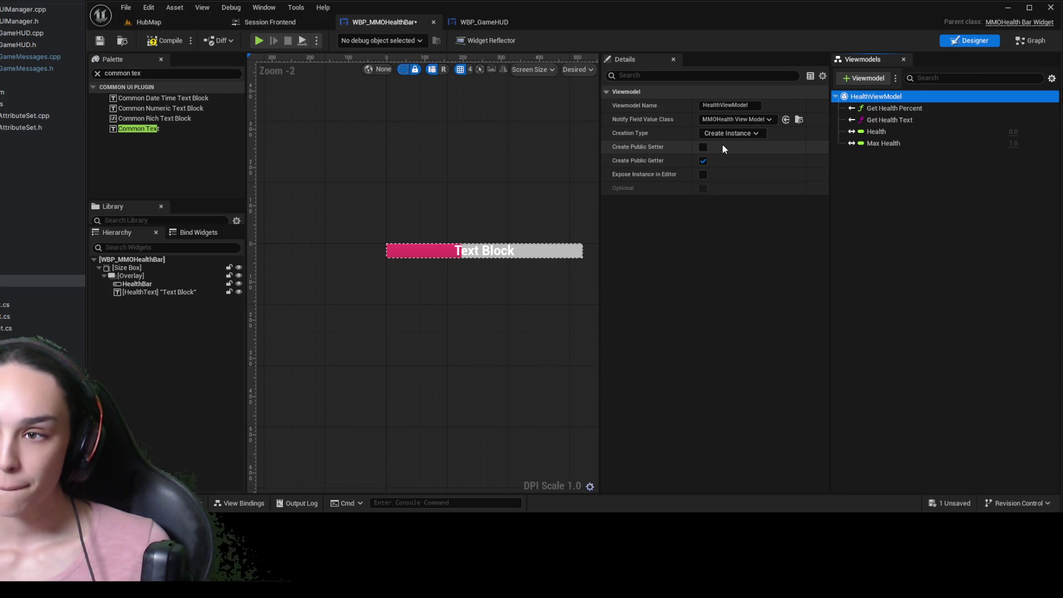
click(164, 40)
click(101, 41)
click(159, 25)
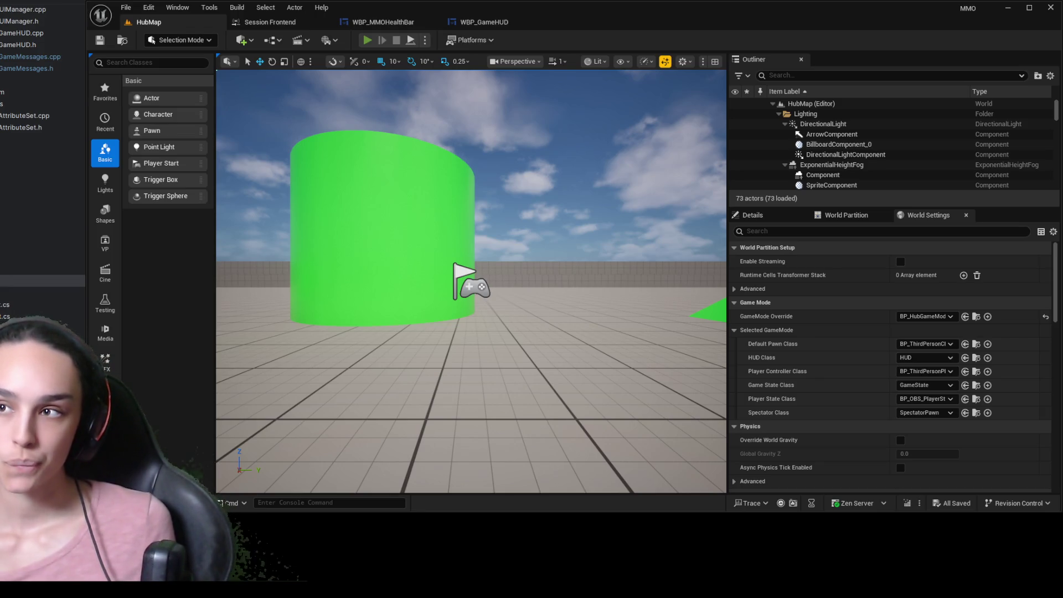
Play HubMap to confirm the health text reads 0 / 1, then reselect HealthViewModel in WBP_MMOHealthBar
key(alt+p)
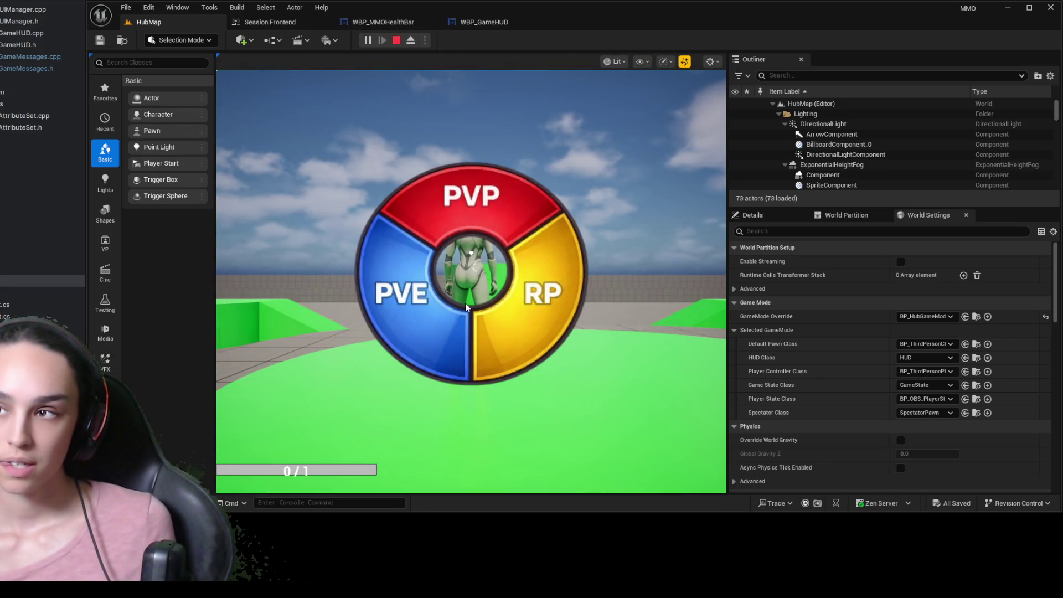
click(412, 69)
key(w)
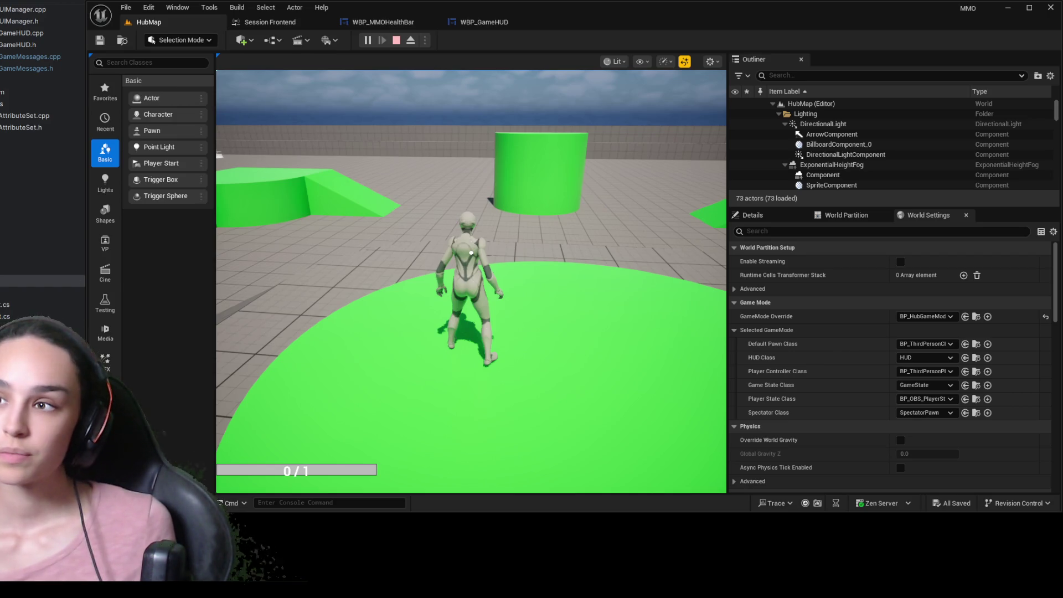
key(Escape)
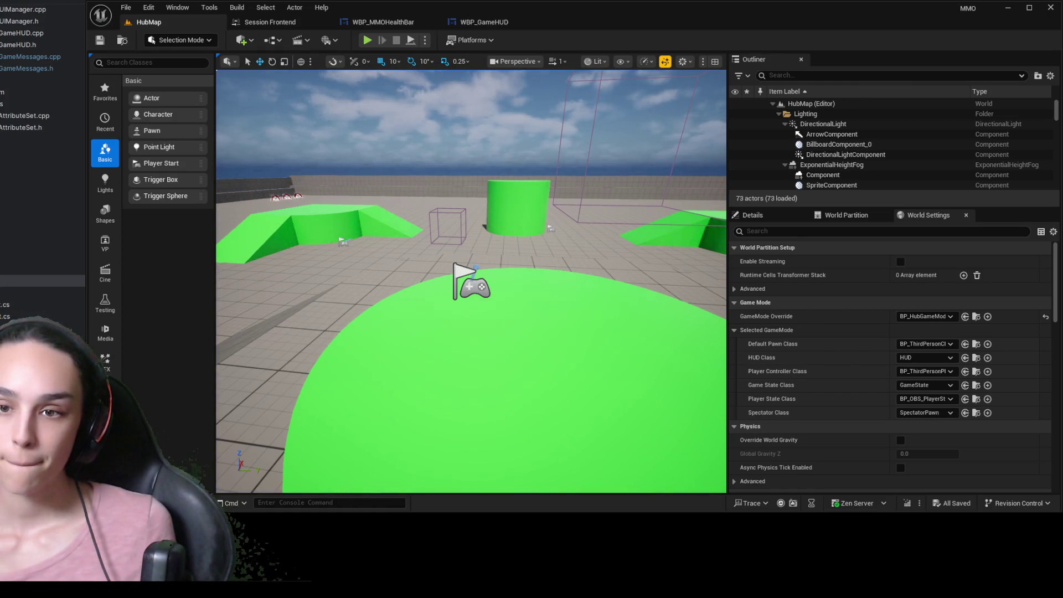
click(382, 22)
click(886, 96)
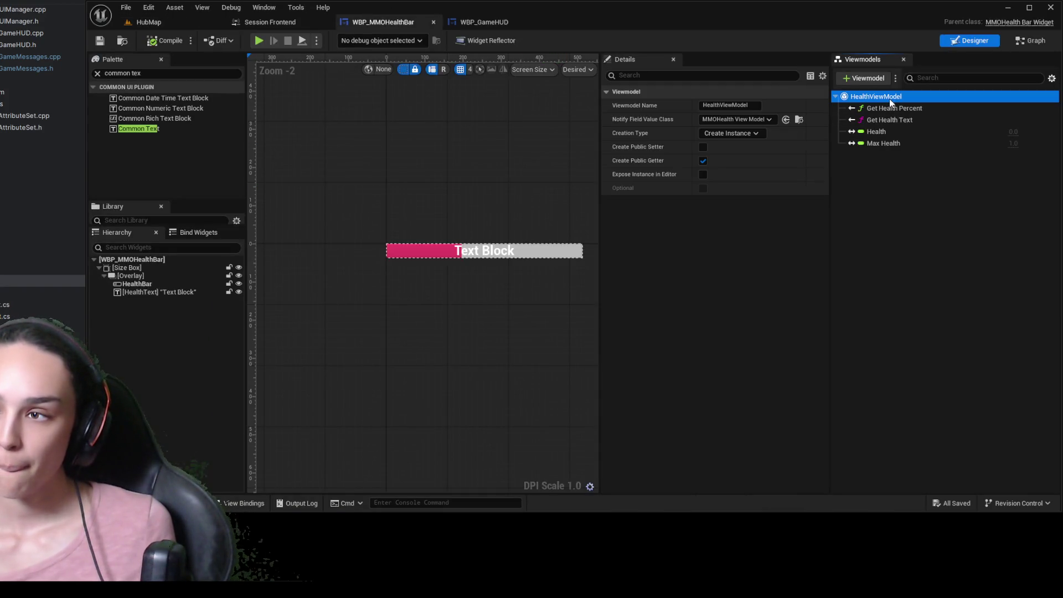
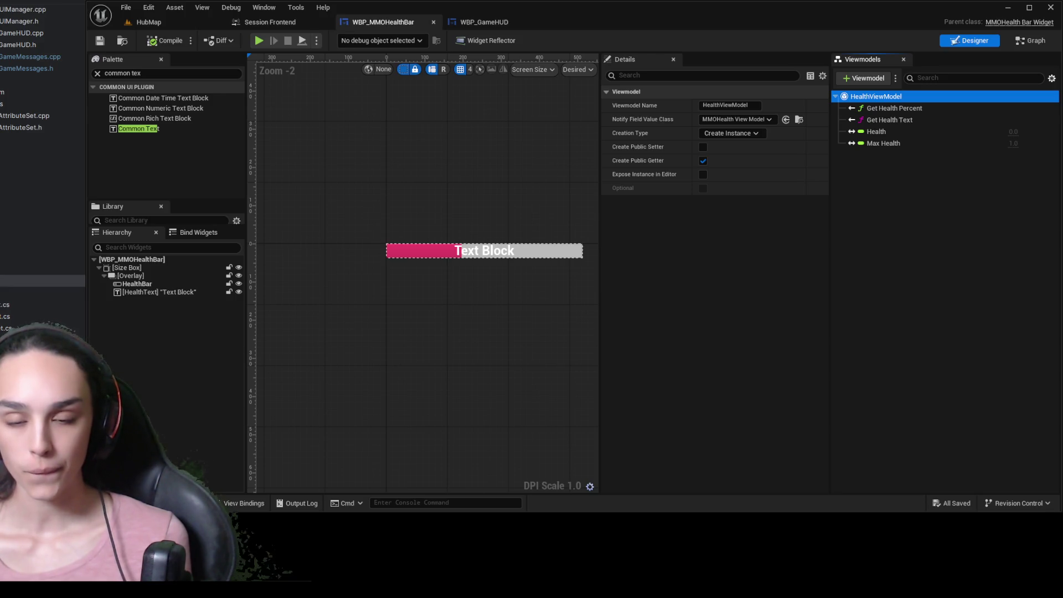
In Rider, add a breakpoint on line 32 where NativeConstruct calls GetHealthViewModel()
key(alt+Tab)
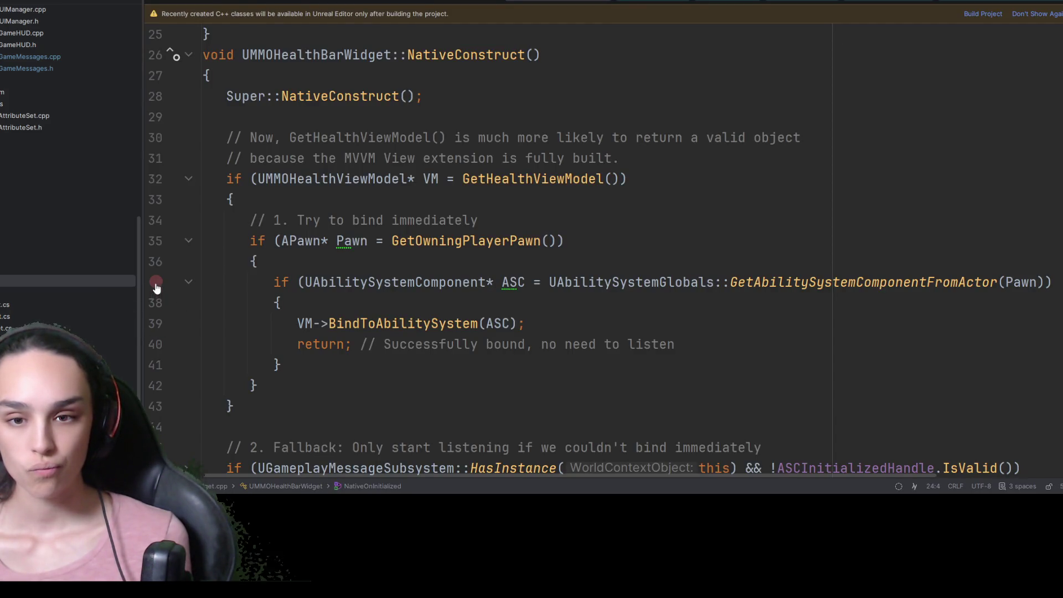
click(158, 329)
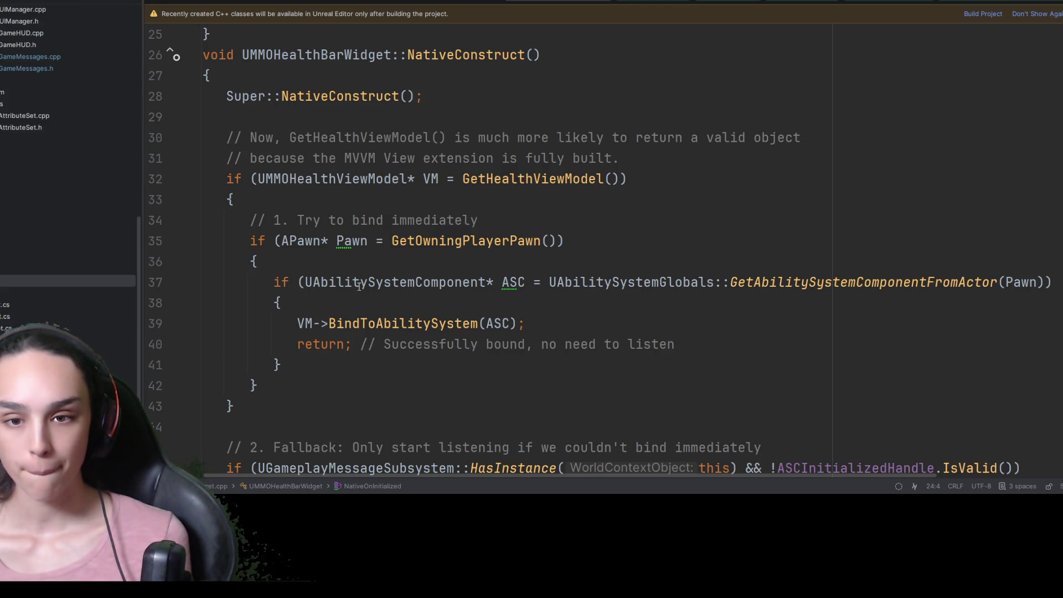
scroll(359, 286, up, 7)
scroll(341, 286, down, 7)
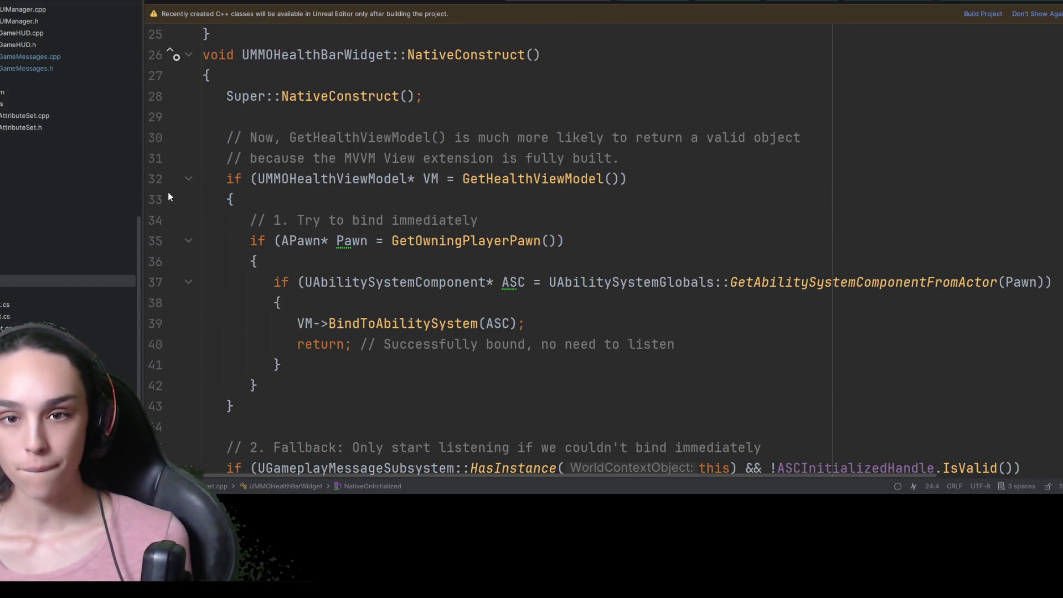
click(156, 178)
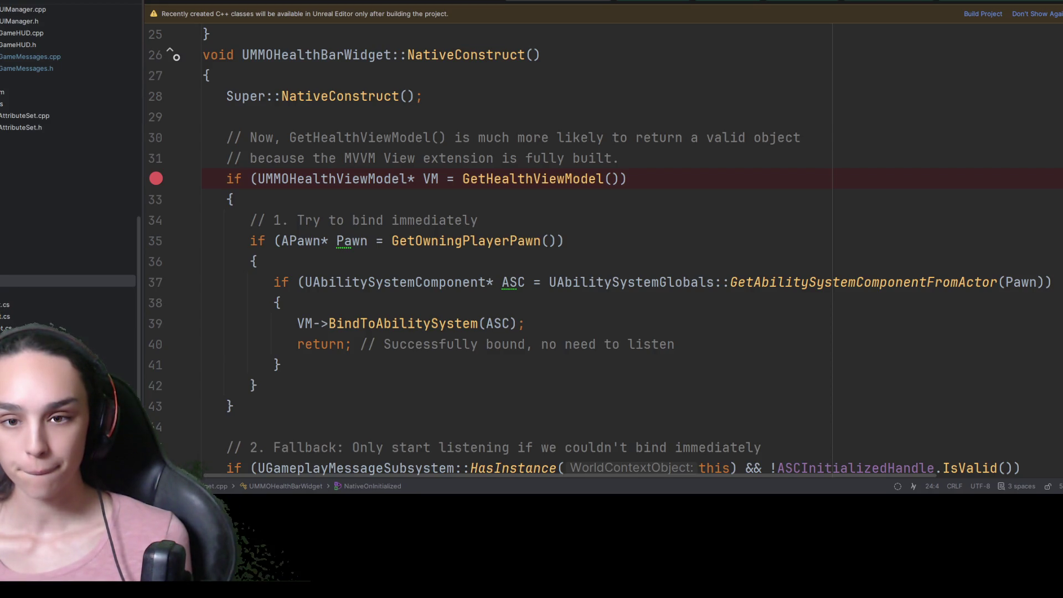
scroll(223, 254, down, 2)
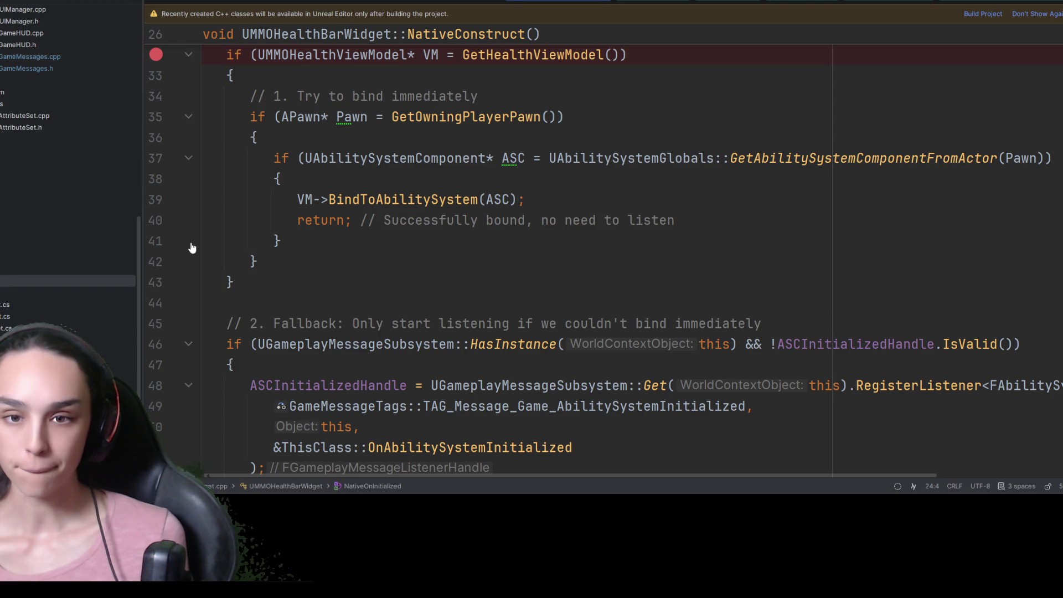
scroll(447, 270, up, 6)
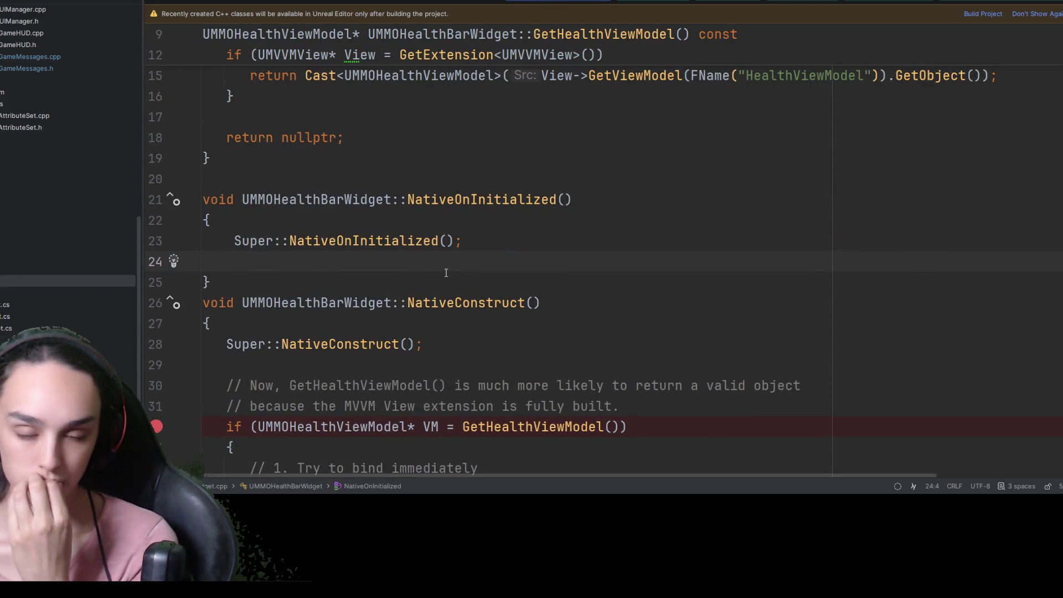
Jump from UMMOHealthViewModel on line 32 to its declaration in UMMOHealthViewModel.h
scroll(443, 278, down, 3)
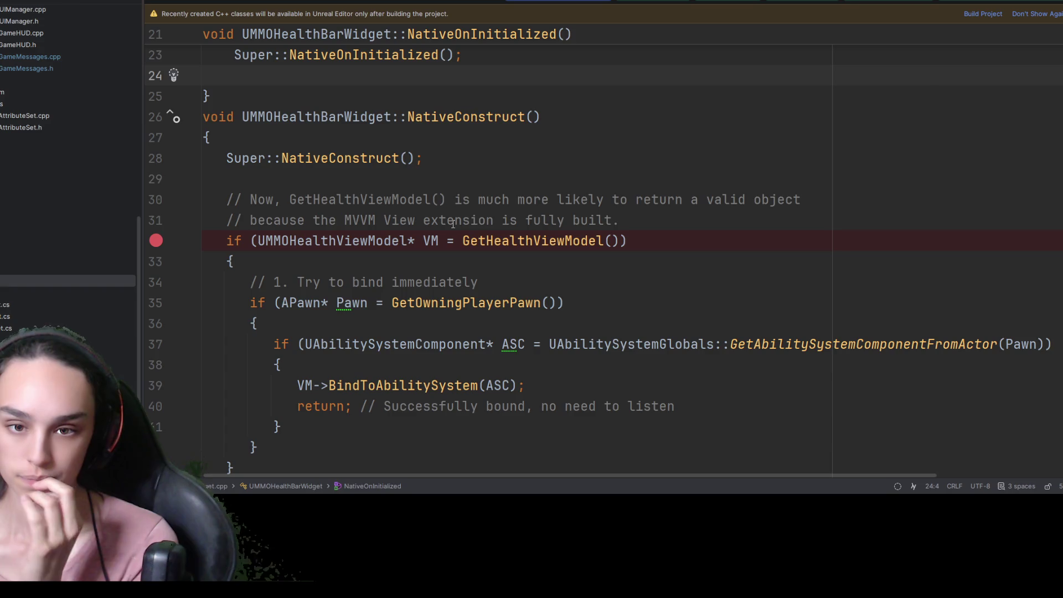
scroll(609, 208, down, 2)
scroll(614, 212, down, 3)
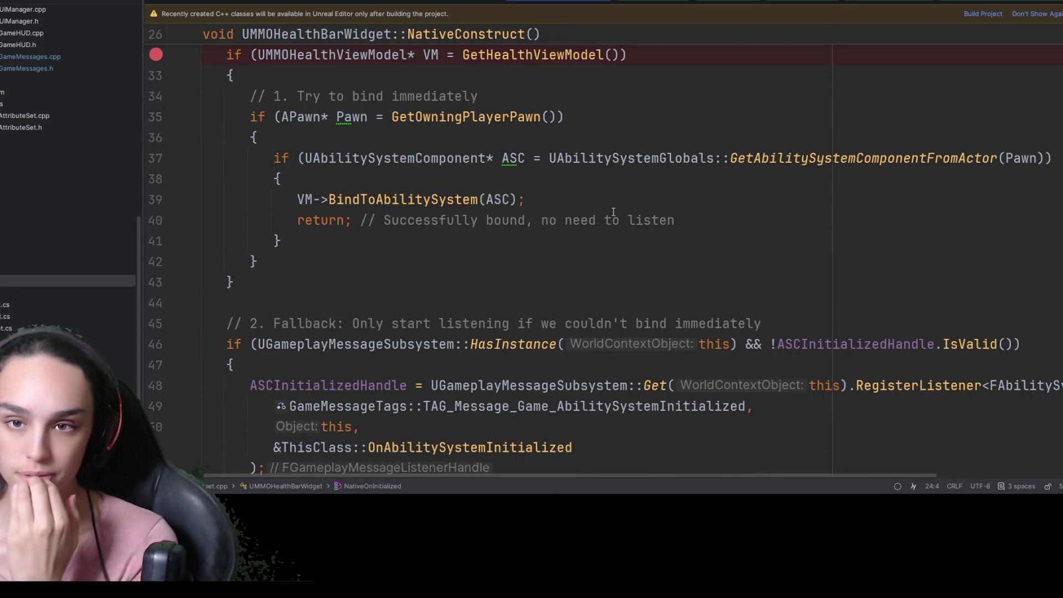
scroll(614, 212, down, 3)
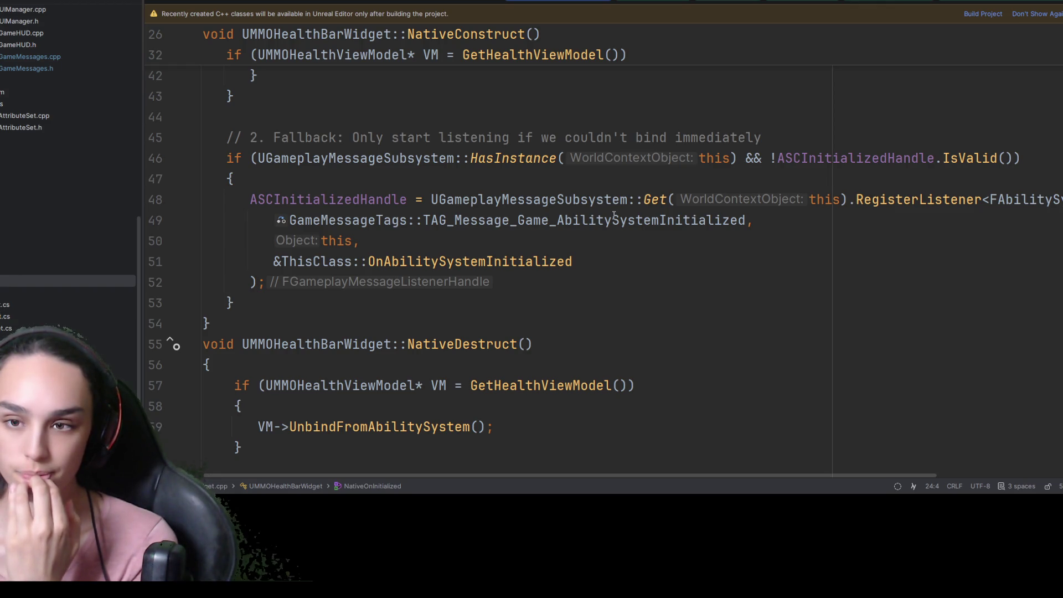
scroll(614, 219, up, 1)
scroll(613, 220, up, 4)
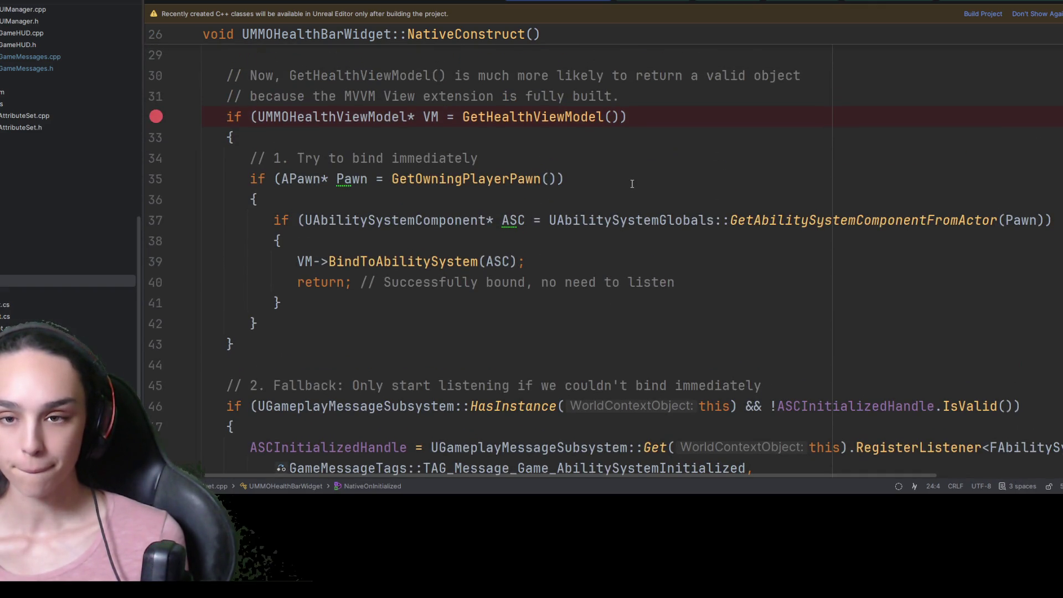
scroll(628, 194, up, 1)
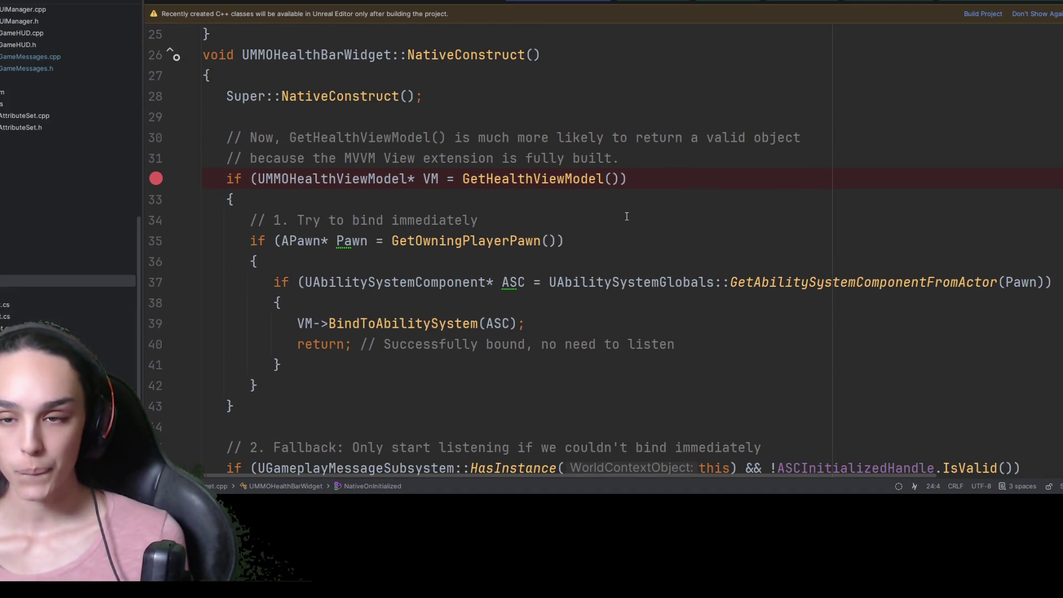
scroll(625, 216, up, 5)
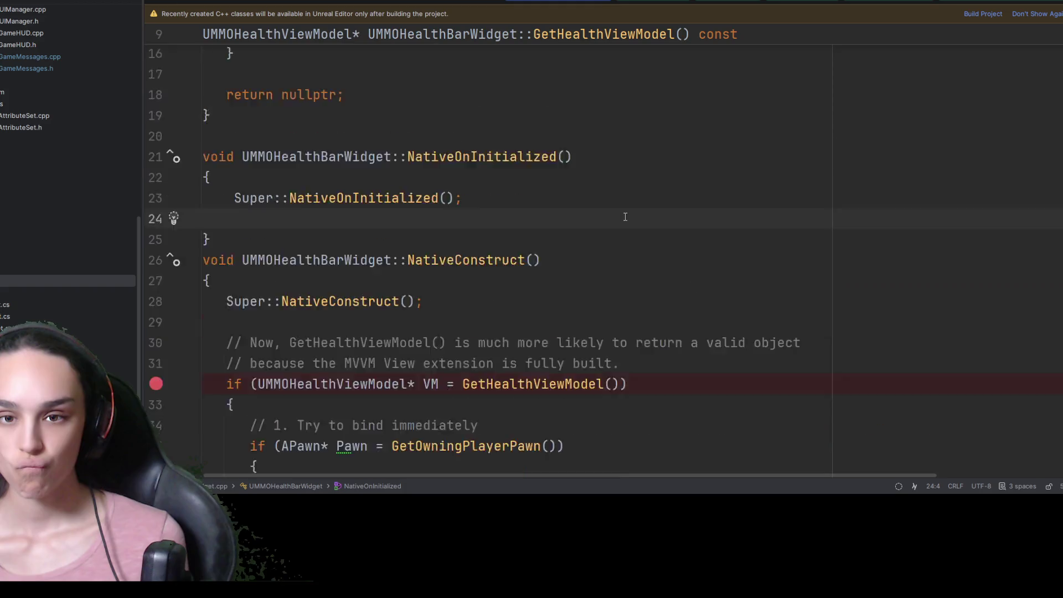
scroll(543, 251, down, 4)
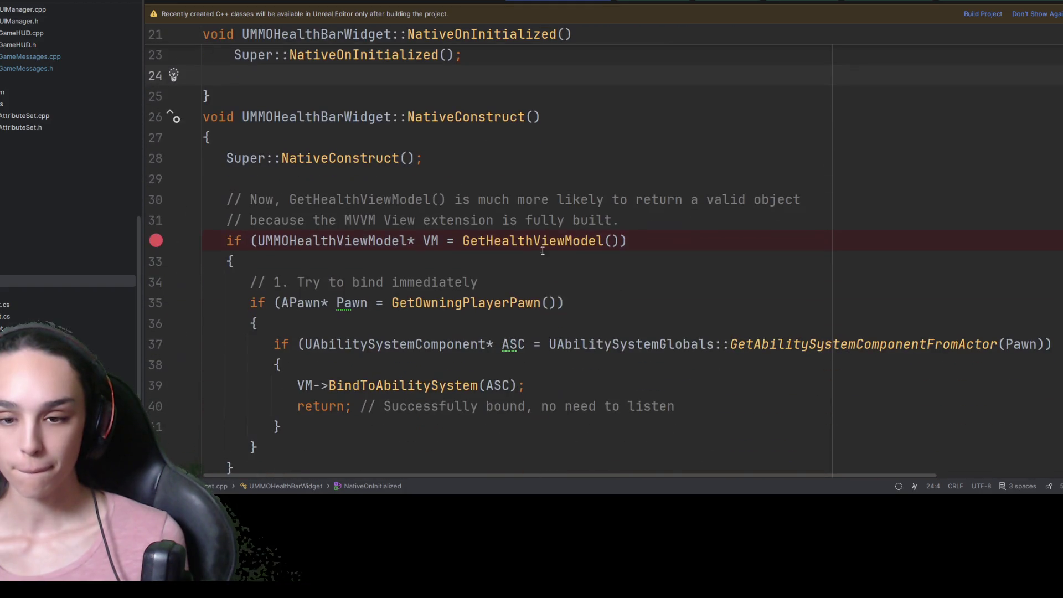
click(344, 242)
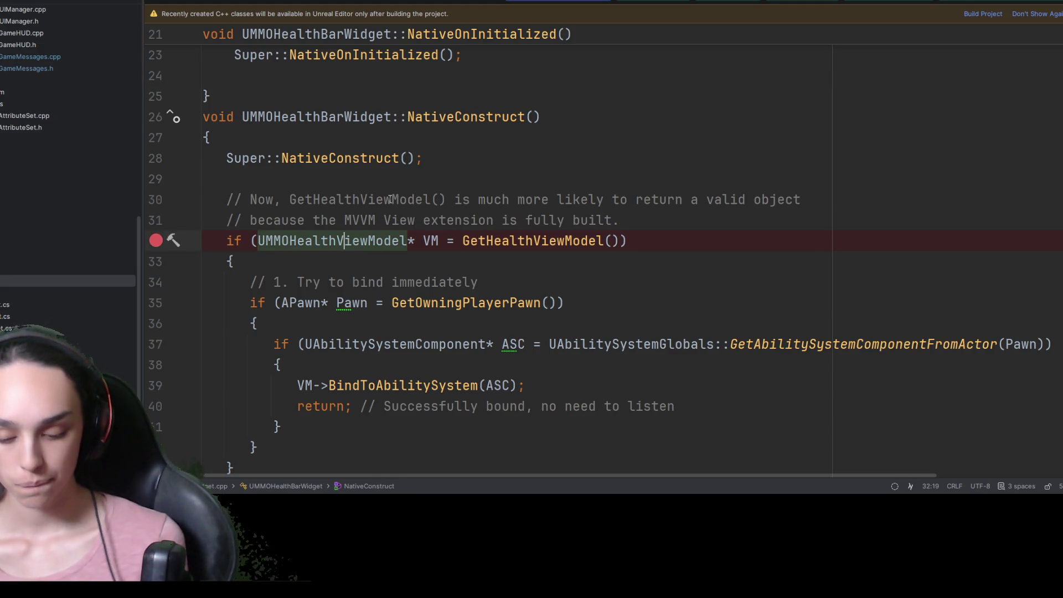
key(F12)
scroll(390, 200, down, 1)
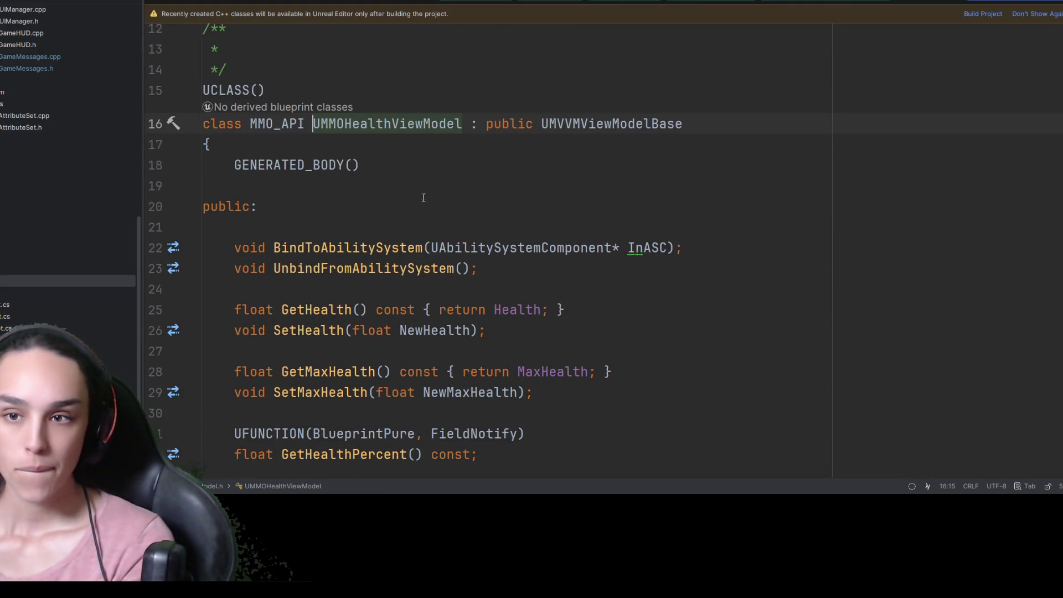
click(557, 123)
key(F12)
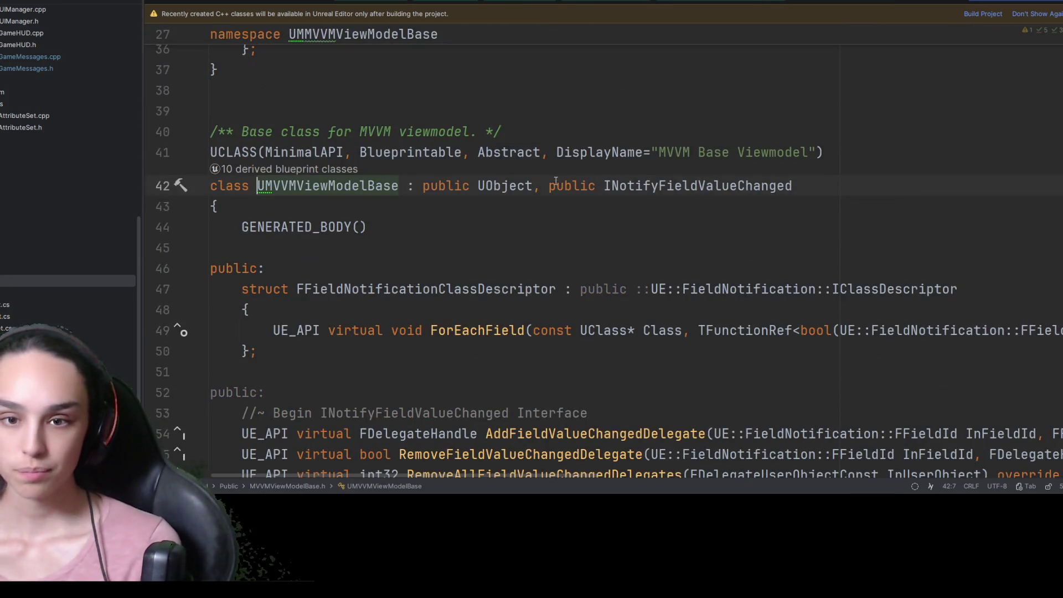
scroll(534, 282, down, 1)
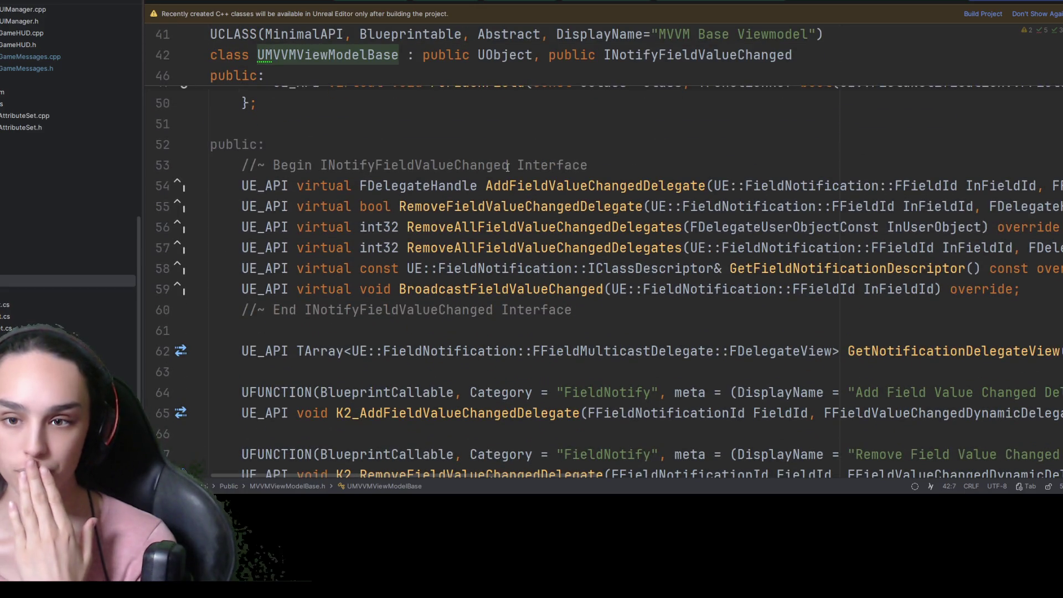
scroll(508, 167, down, 6)
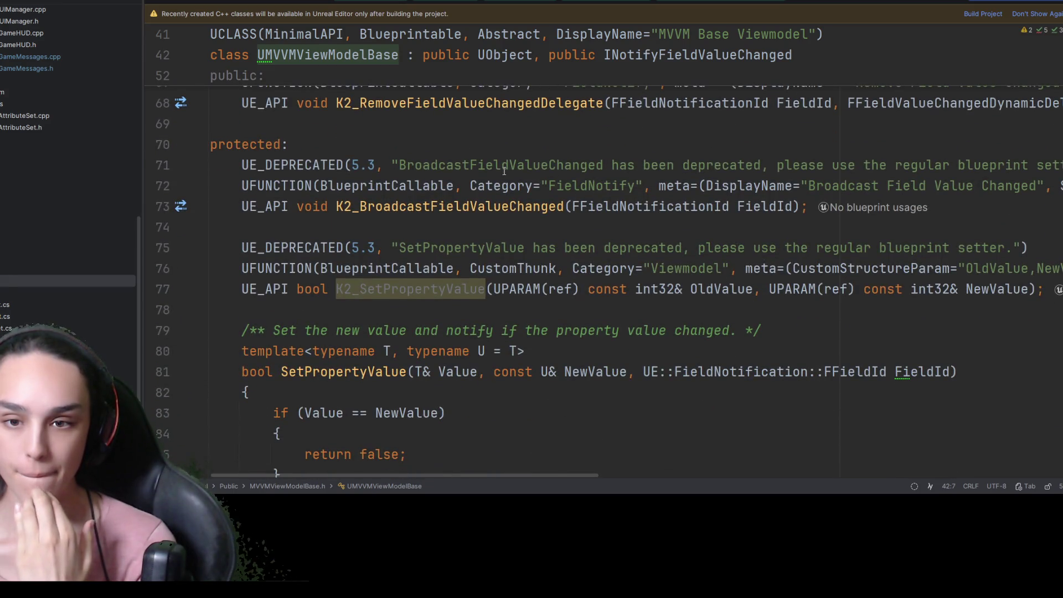
scroll(504, 170, down, 12)
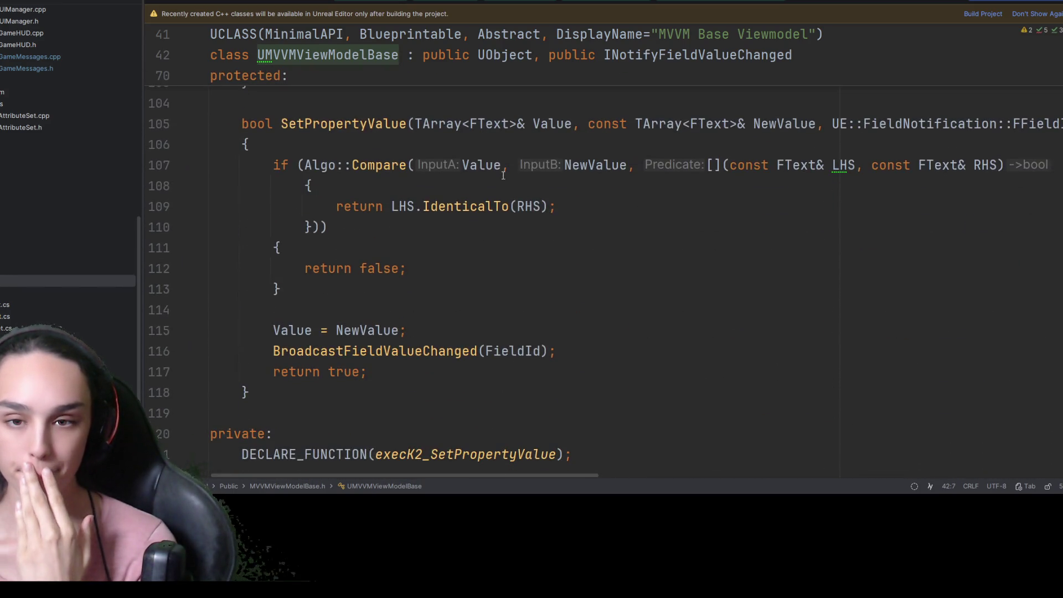
scroll(503, 175, down, 4)
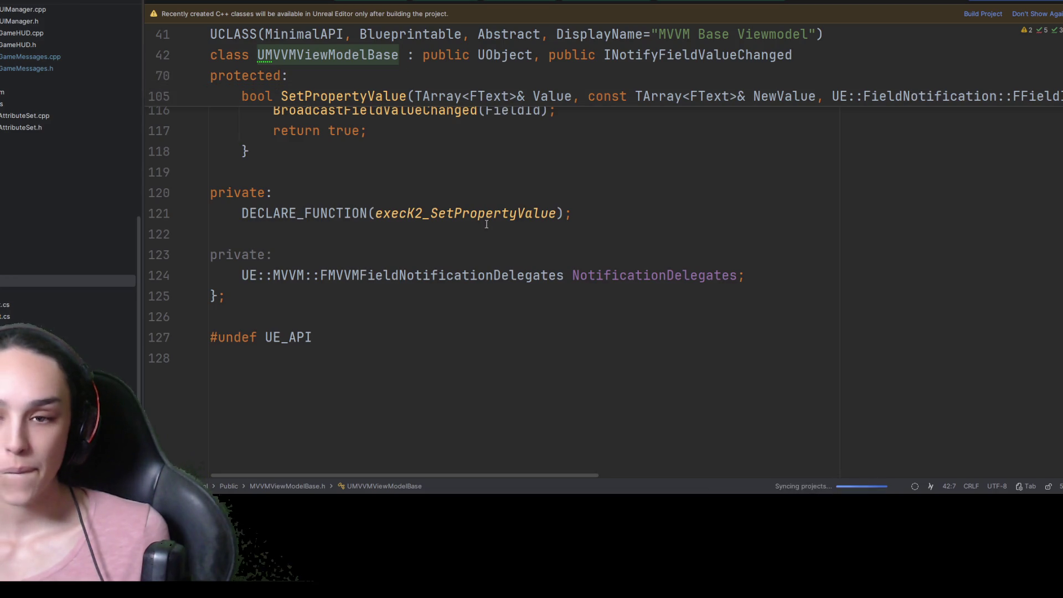
scroll(488, 263, up, 15)
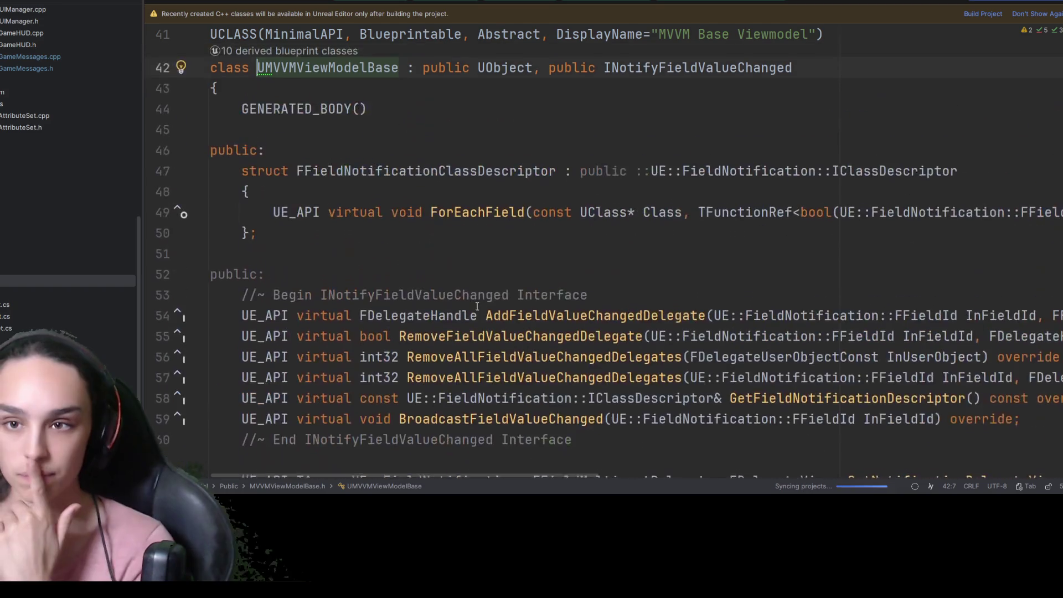
scroll(478, 309, up, 3)
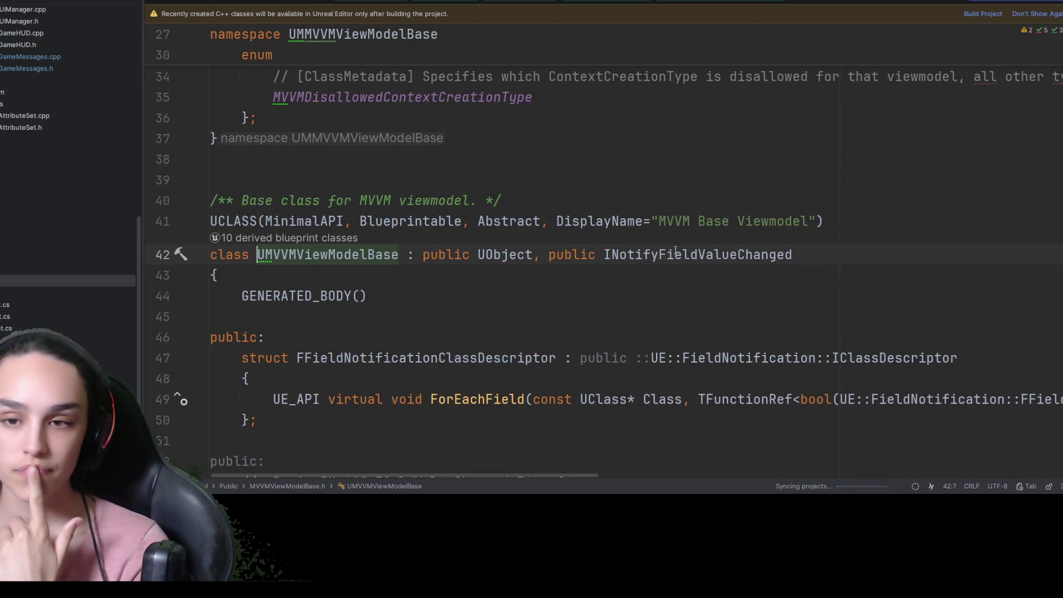
scroll(672, 256, up, 4)
scroll(672, 256, up, 5)
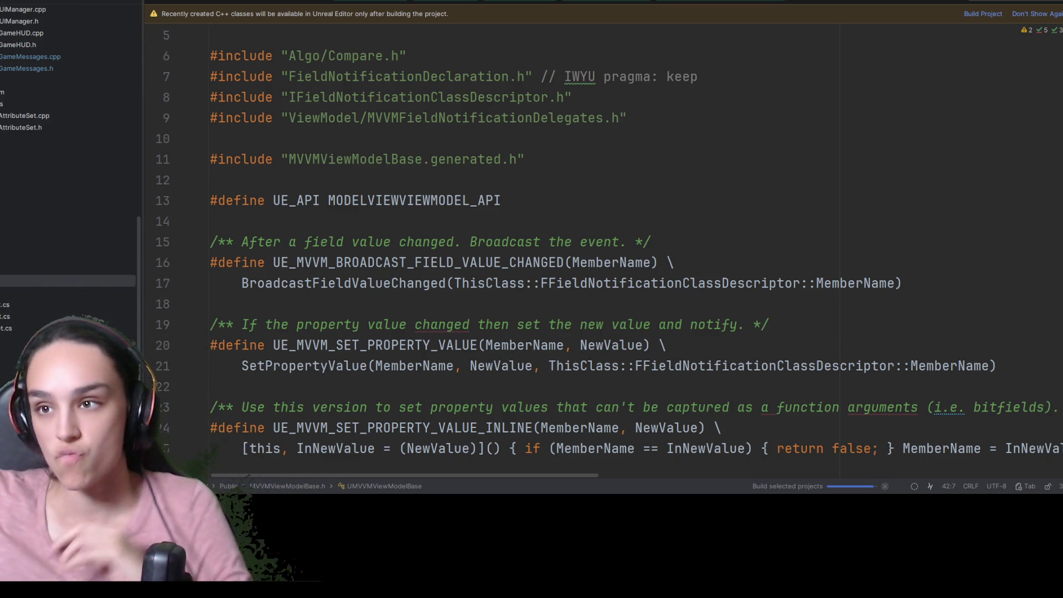
scroll(67, 166, up, 3)
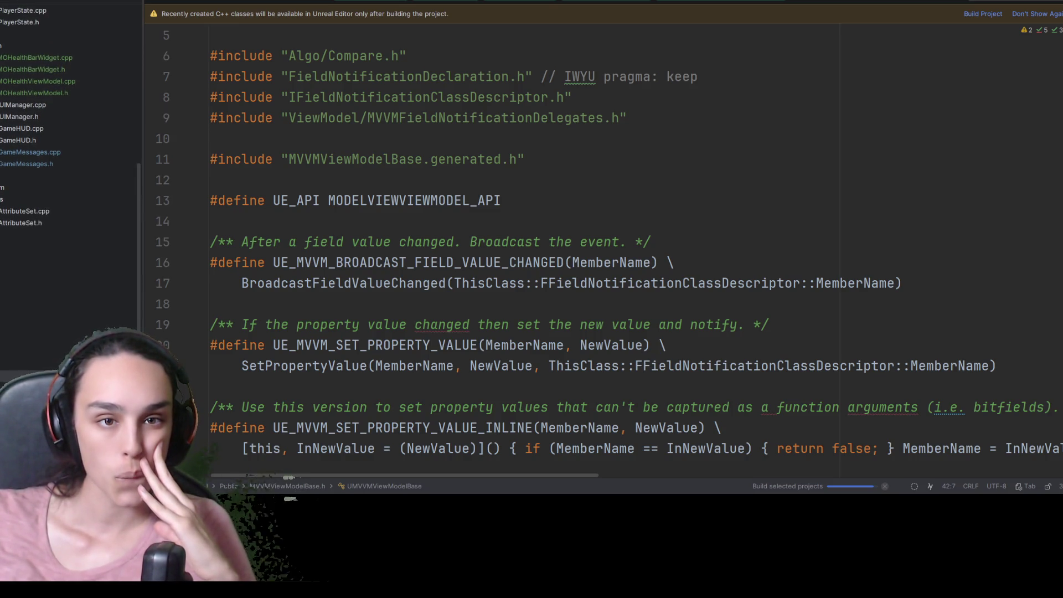
Open MMOHealthBarWidget.h and its matching .cpp source in Rider, then return to Unreal Editor
double_click(32, 69)
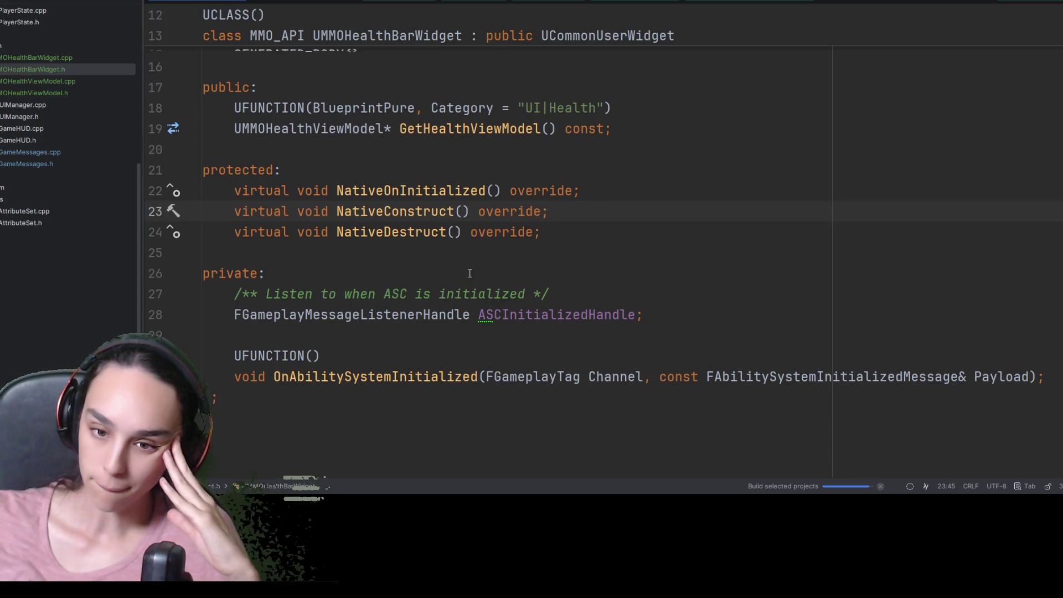
scroll(470, 272, up, 4)
click(631, 228)
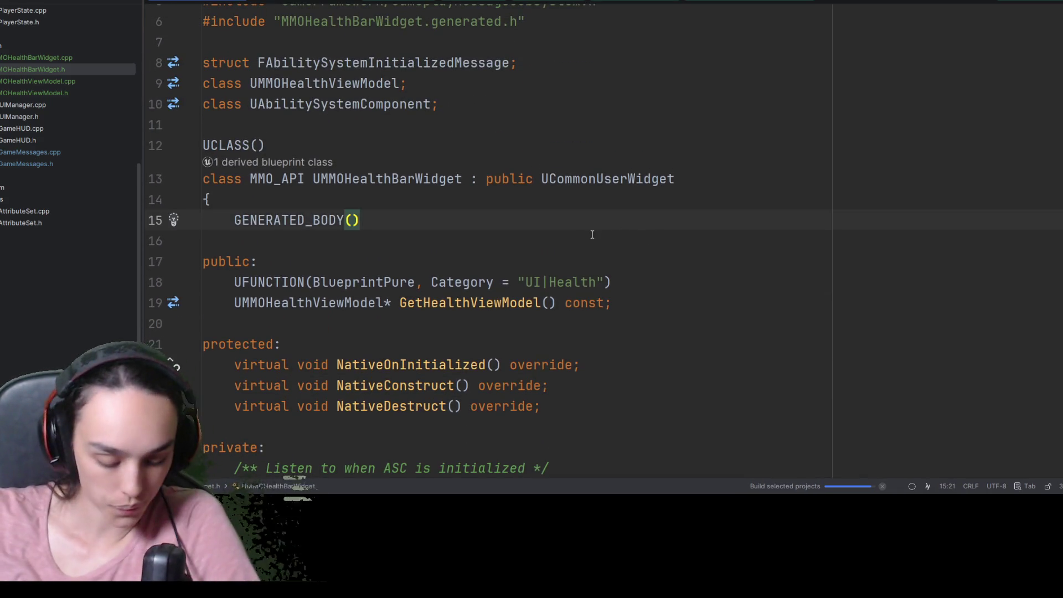
key(ctrl+alt+Left)
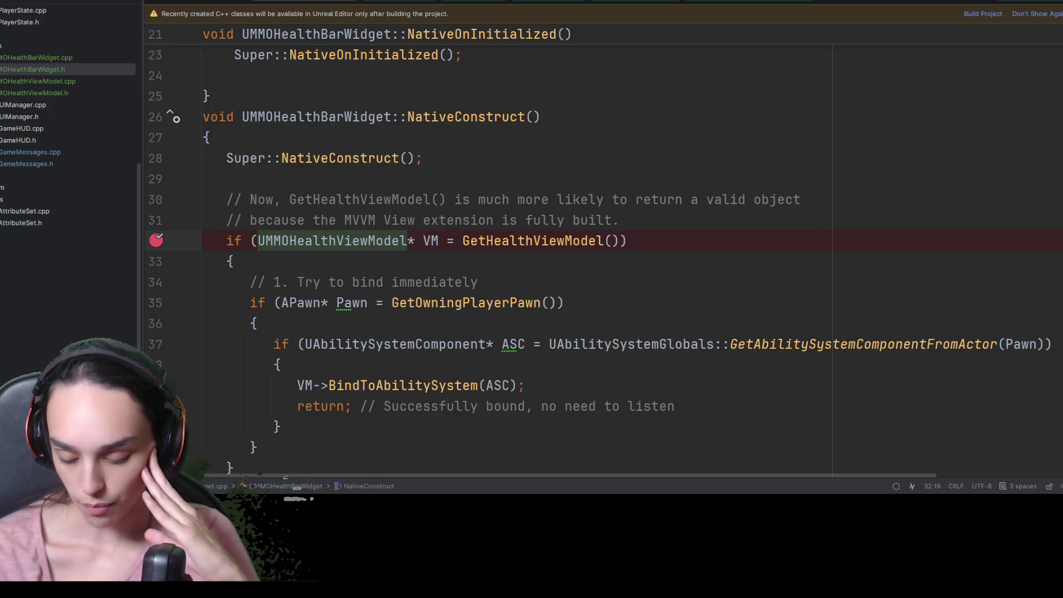
key(alt+Tab)
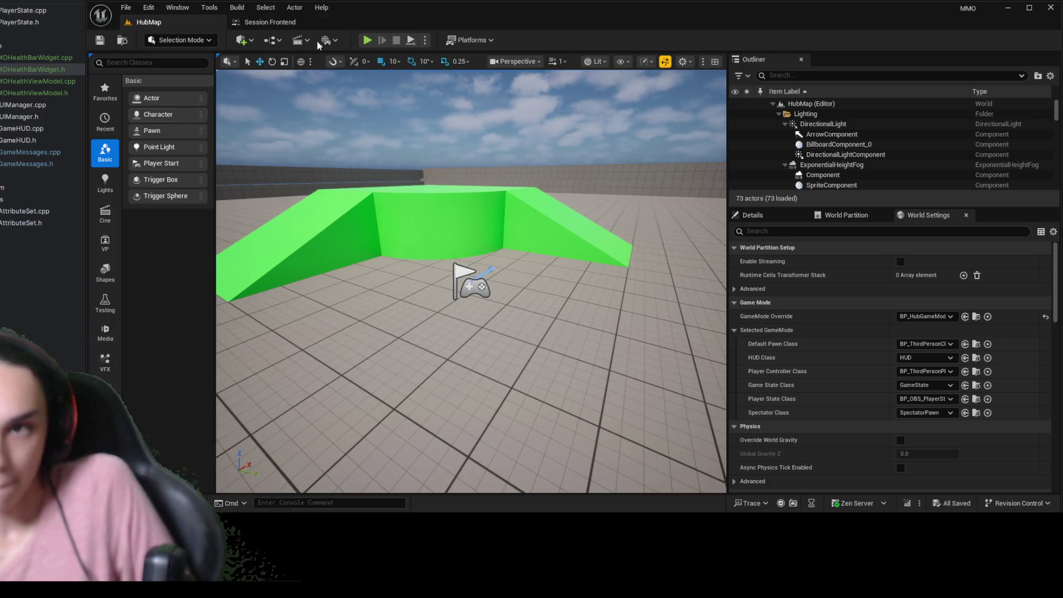
Play-test HubMap to check the 50 / 100 health bar, then stop and browse Content/UI/Hud
click(366, 41)
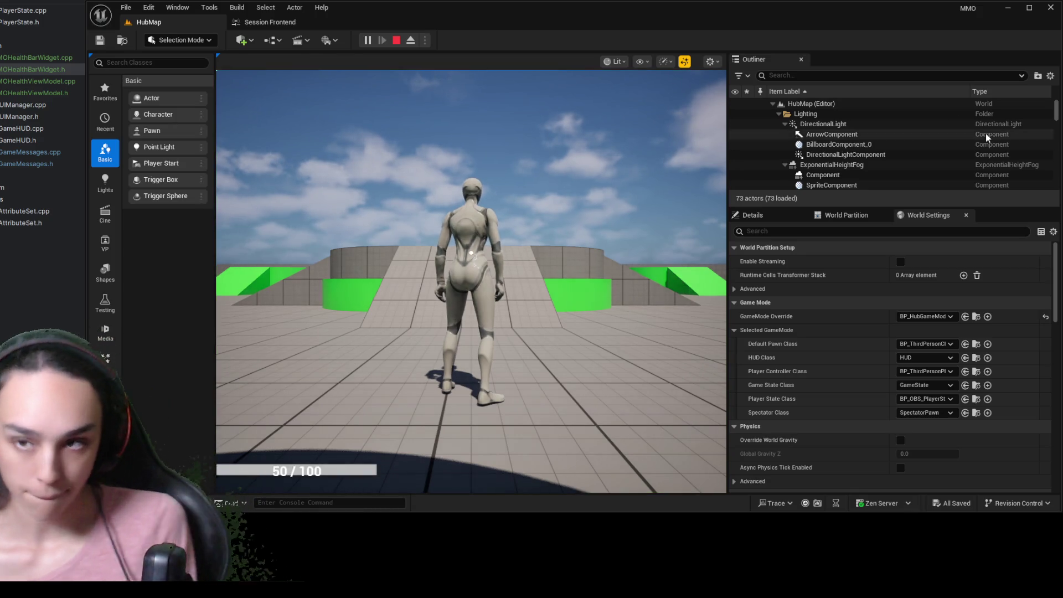
click(217, 443)
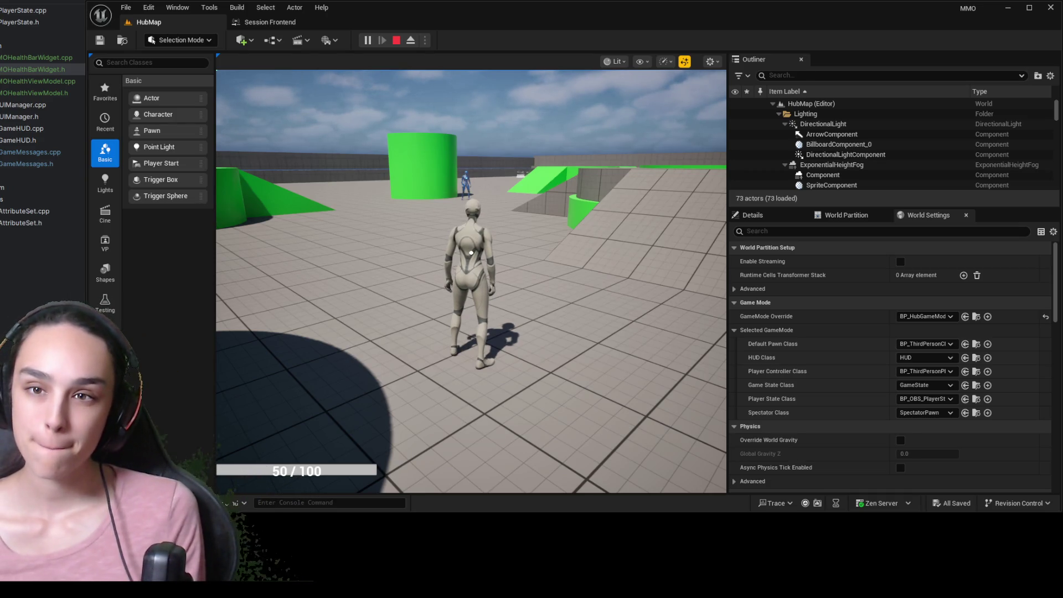
key(Escape)
key(ctrl+space)
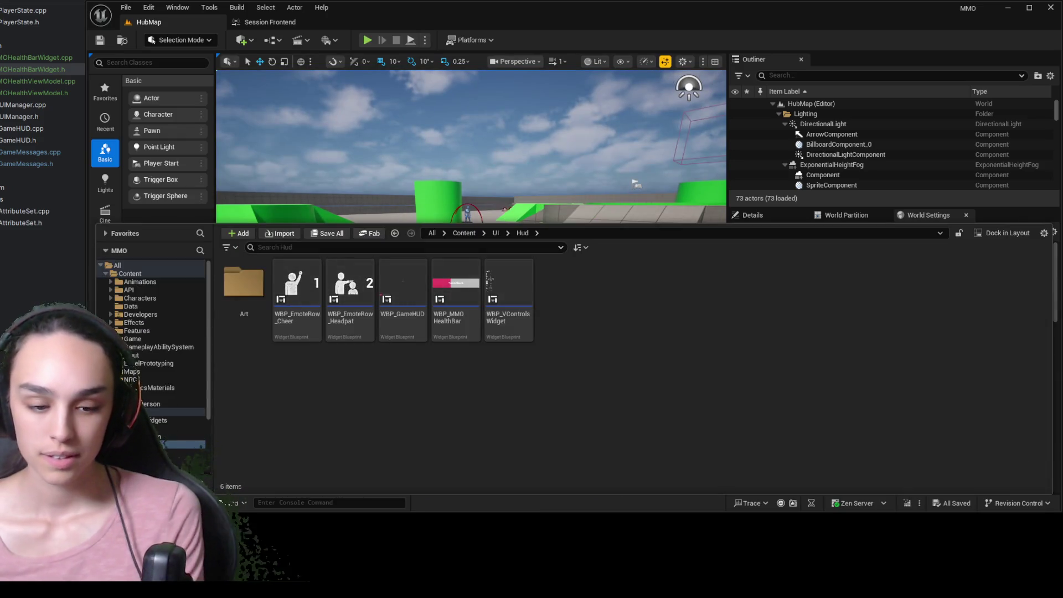
Select WBP_MMOHealthBar, save all changes, and replay the level, moving forward with W
click(455, 299)
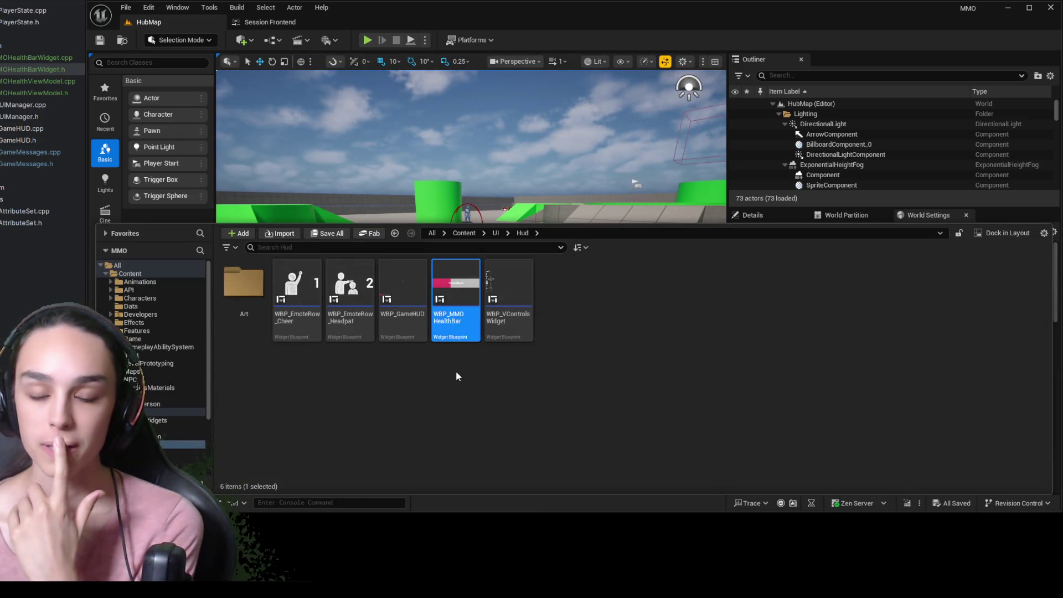
key(ctrl+space)
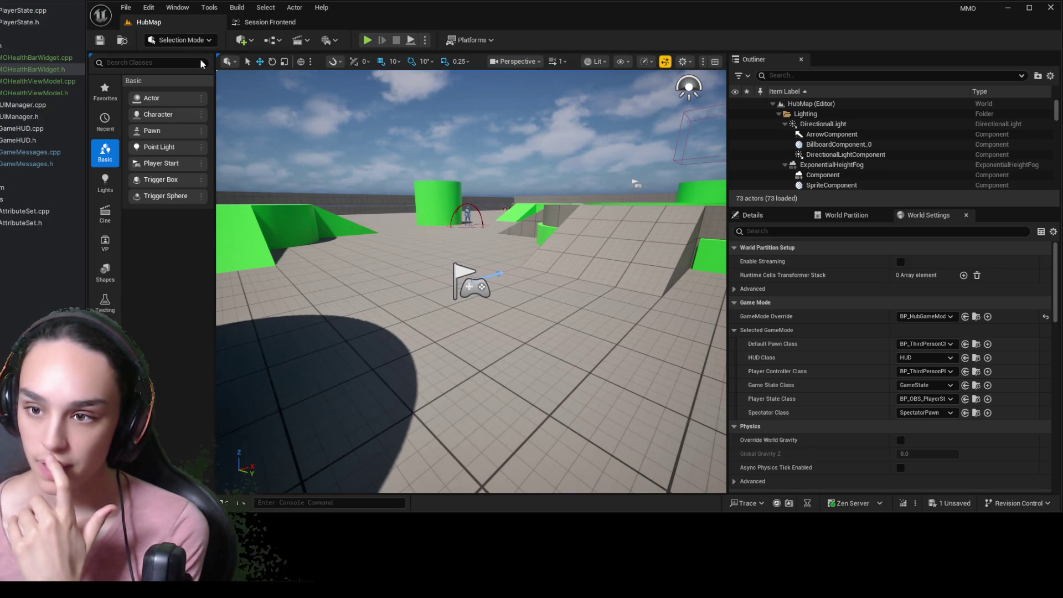
key(ctrl+s)
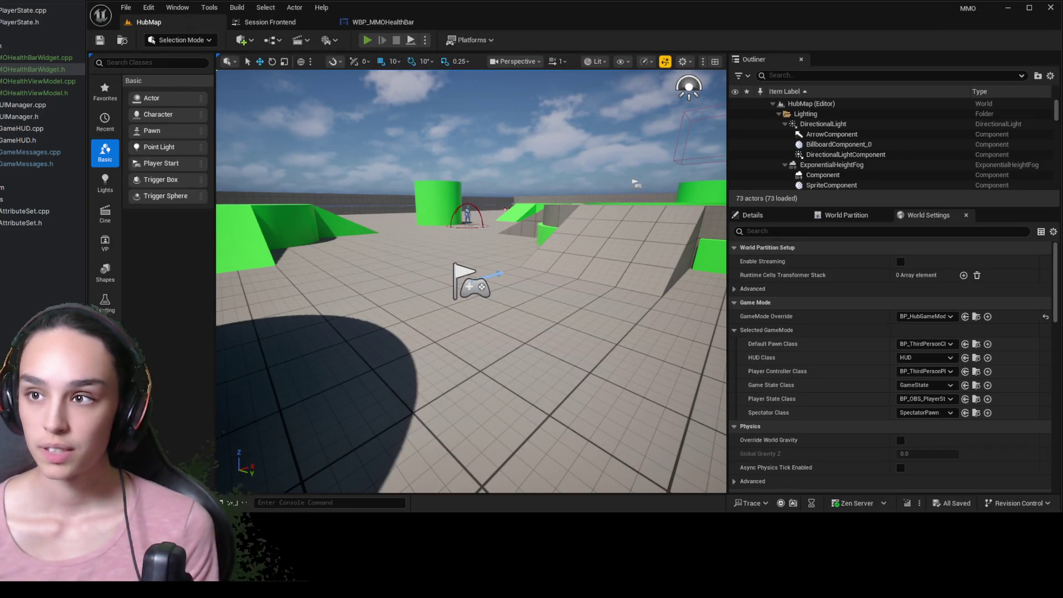
click(368, 39)
key(w)
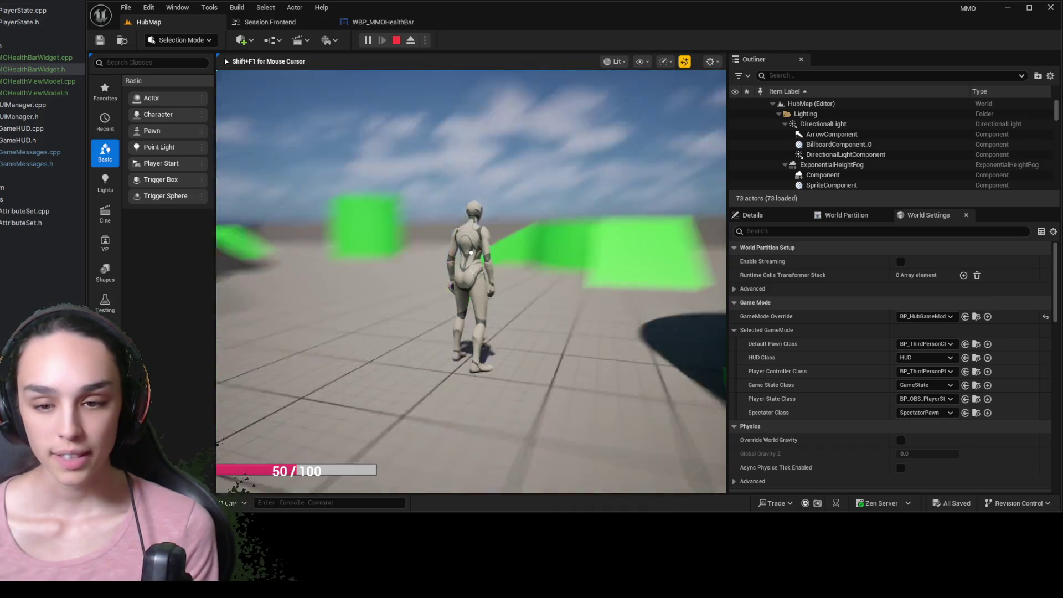